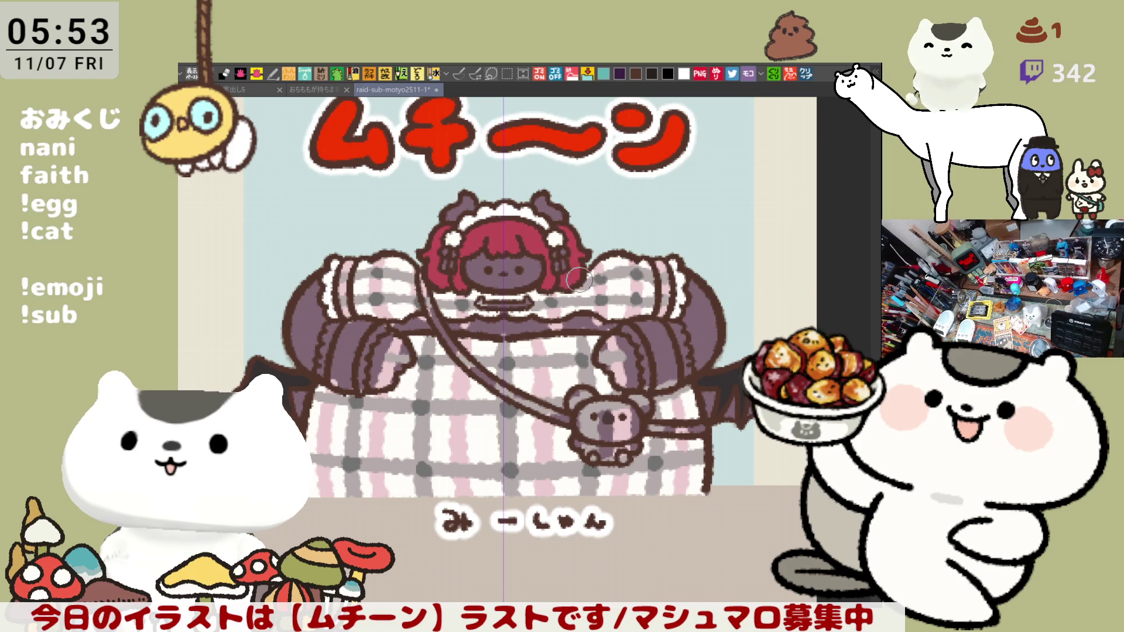
Save, then fill the koala bag's grey body, lower body and feet pink and add cheek blush
key(ctrl+s)
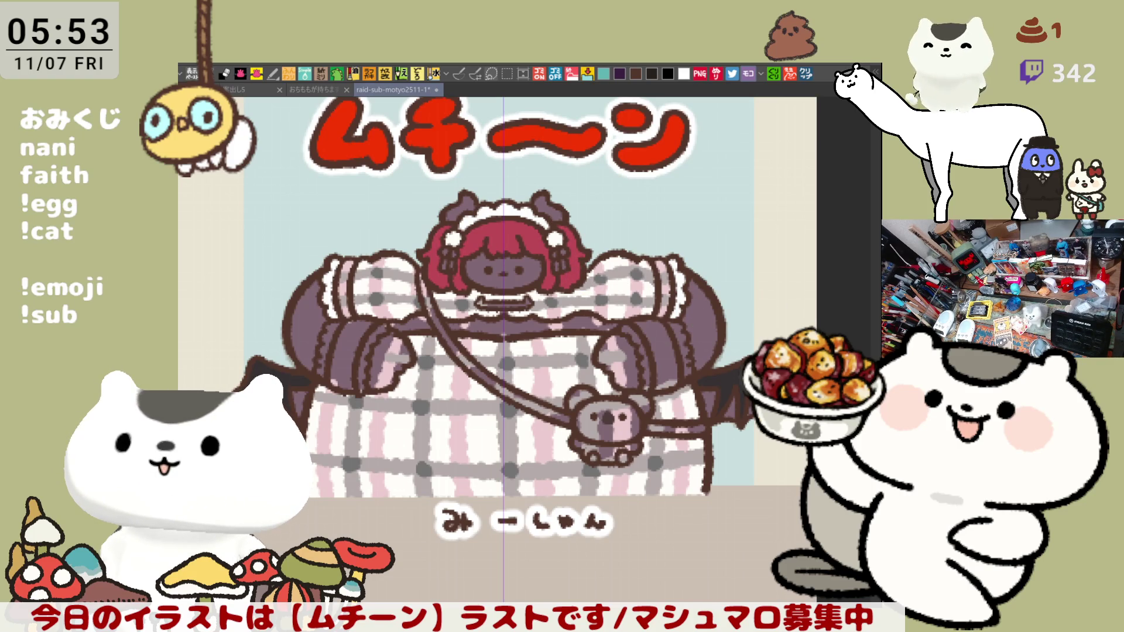
drag(705, 405, 754, 379)
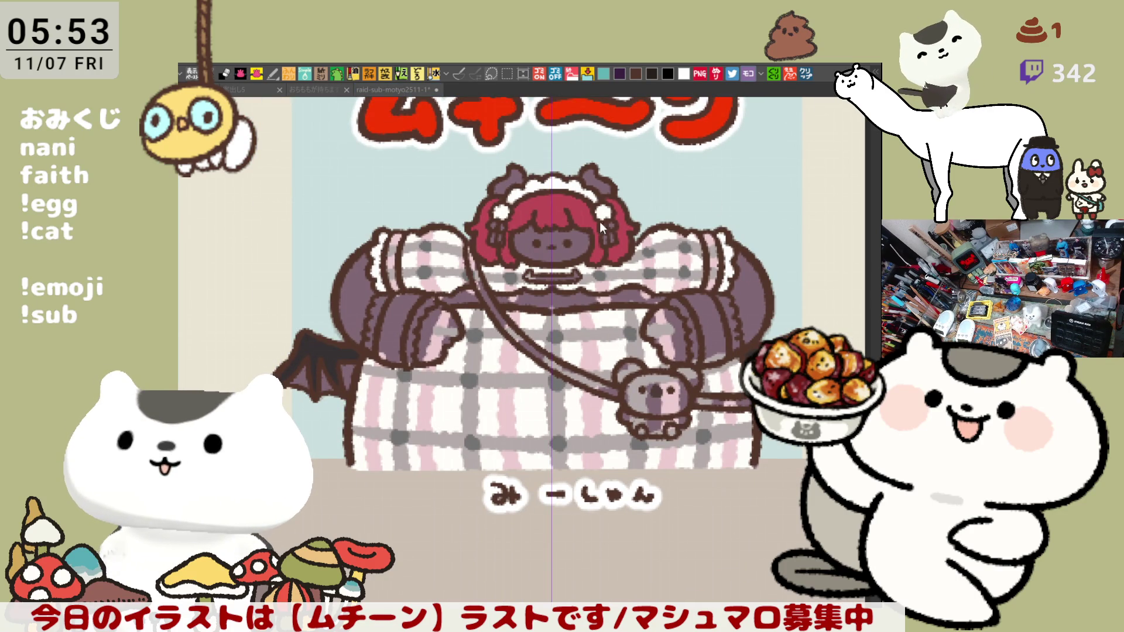
click(646, 375)
click(679, 413)
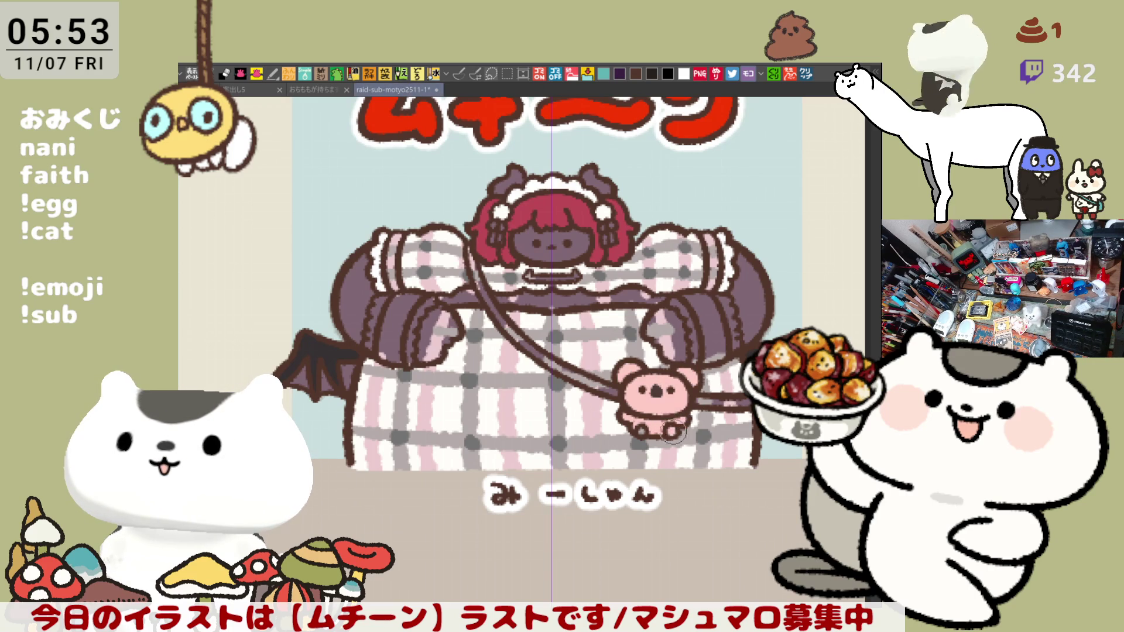
click(642, 431)
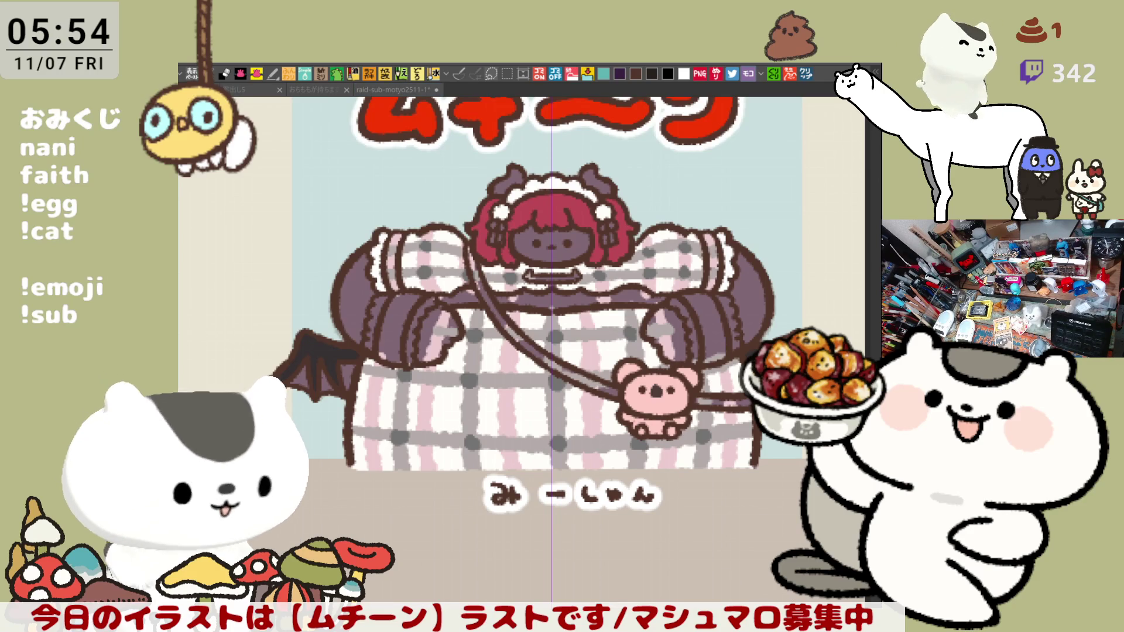
drag(637, 396, 639, 398)
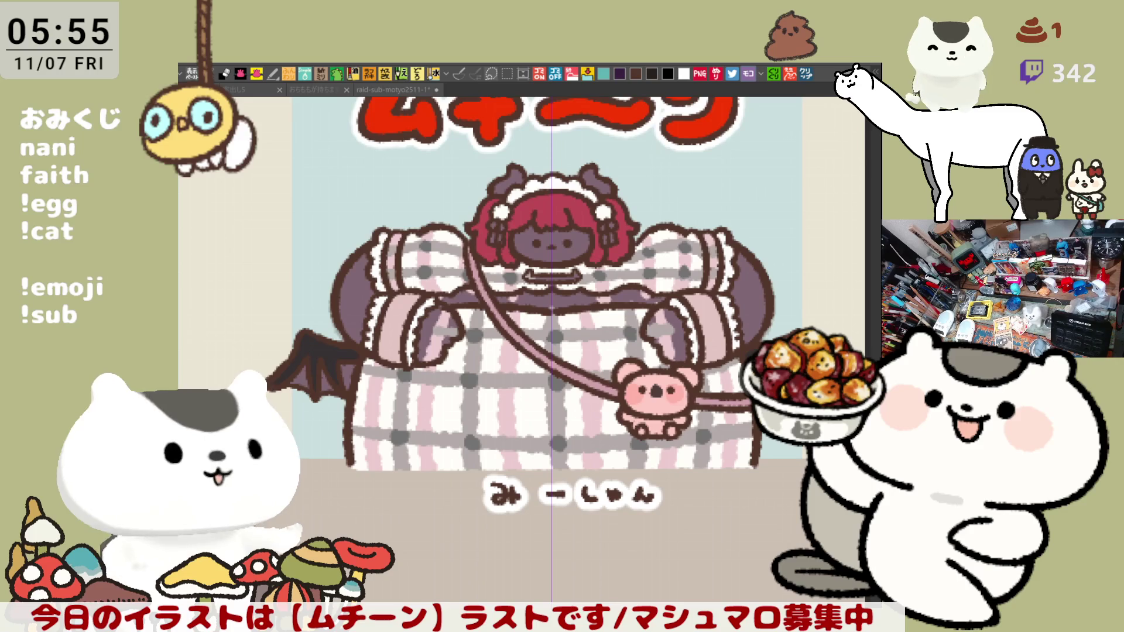
click(551, 349)
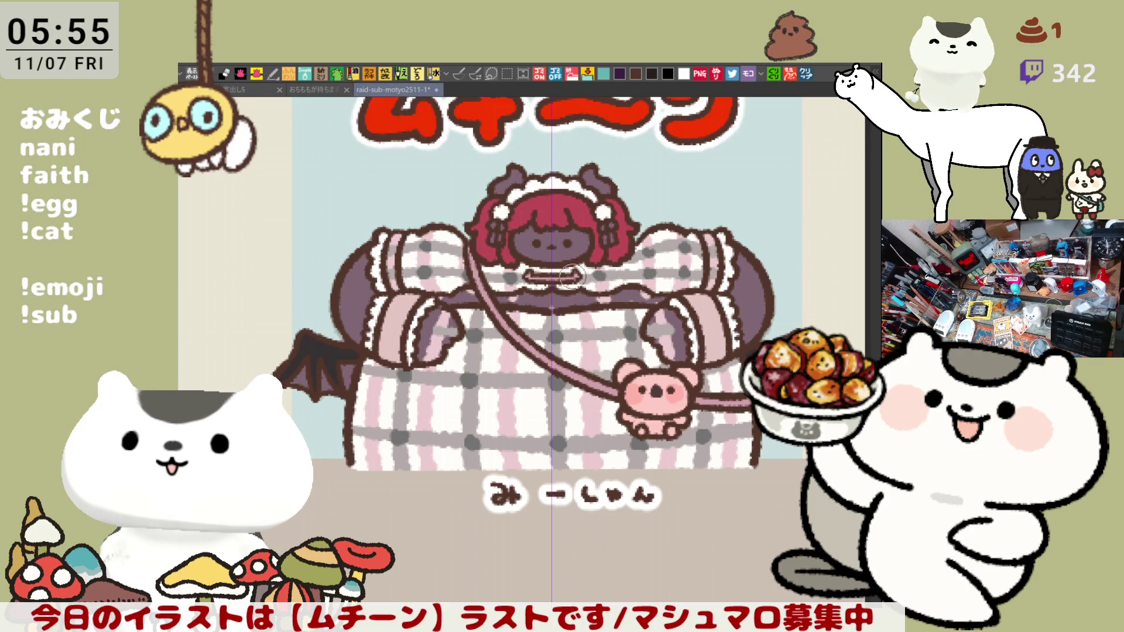
drag(681, 268, 713, 295)
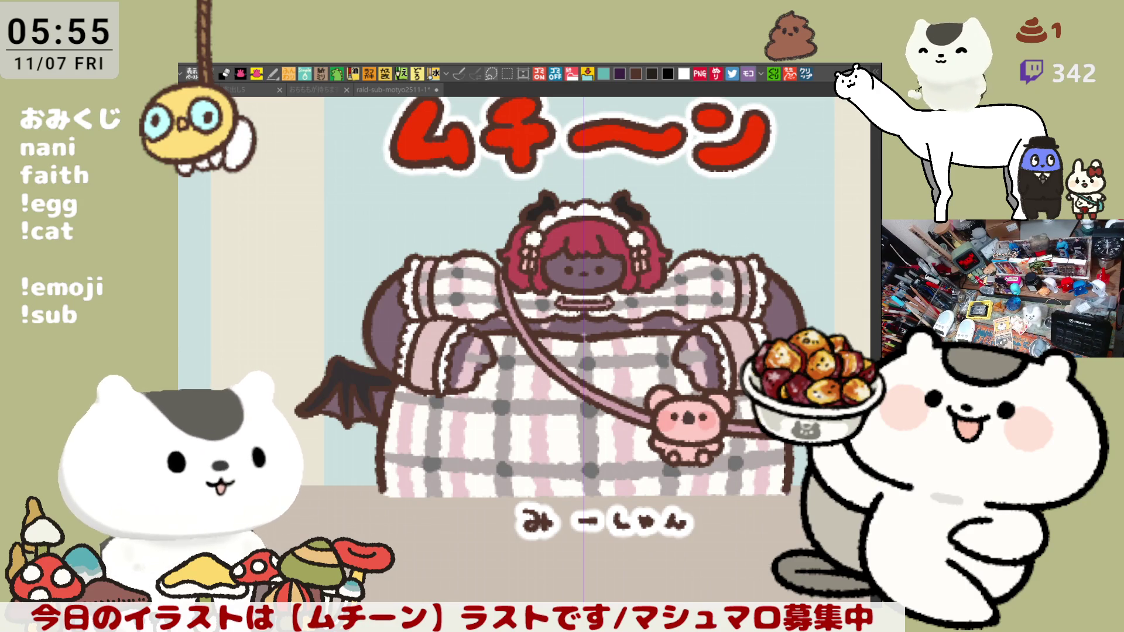
Fill the dark purple face, both sleeve undersides and the area behind the right sleeve light pink
click(568, 264)
click(395, 323)
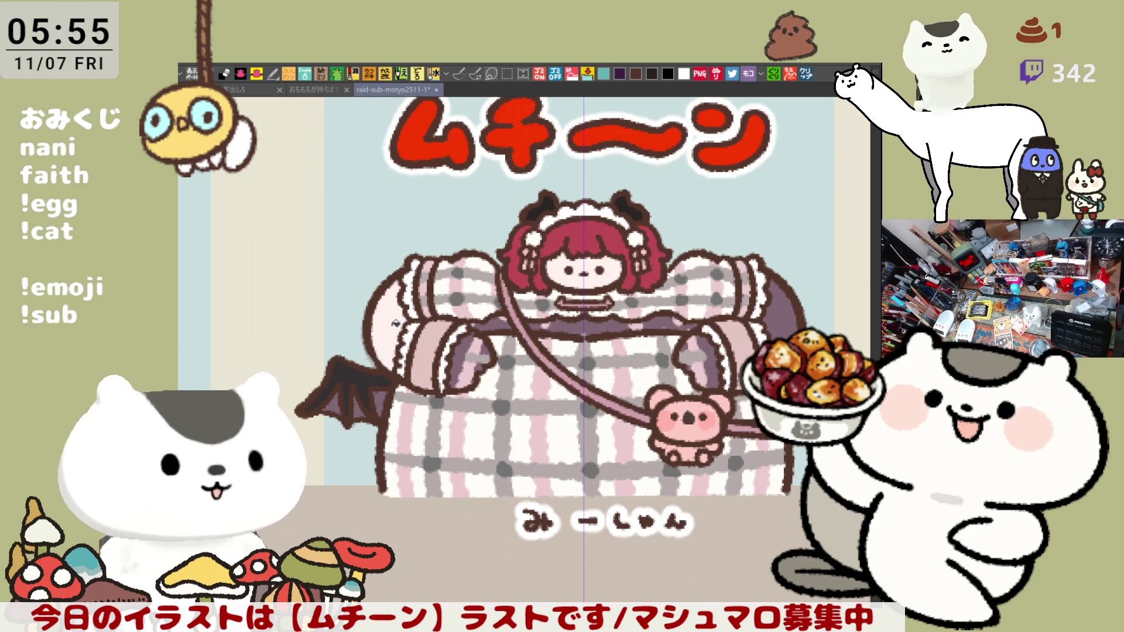
click(472, 357)
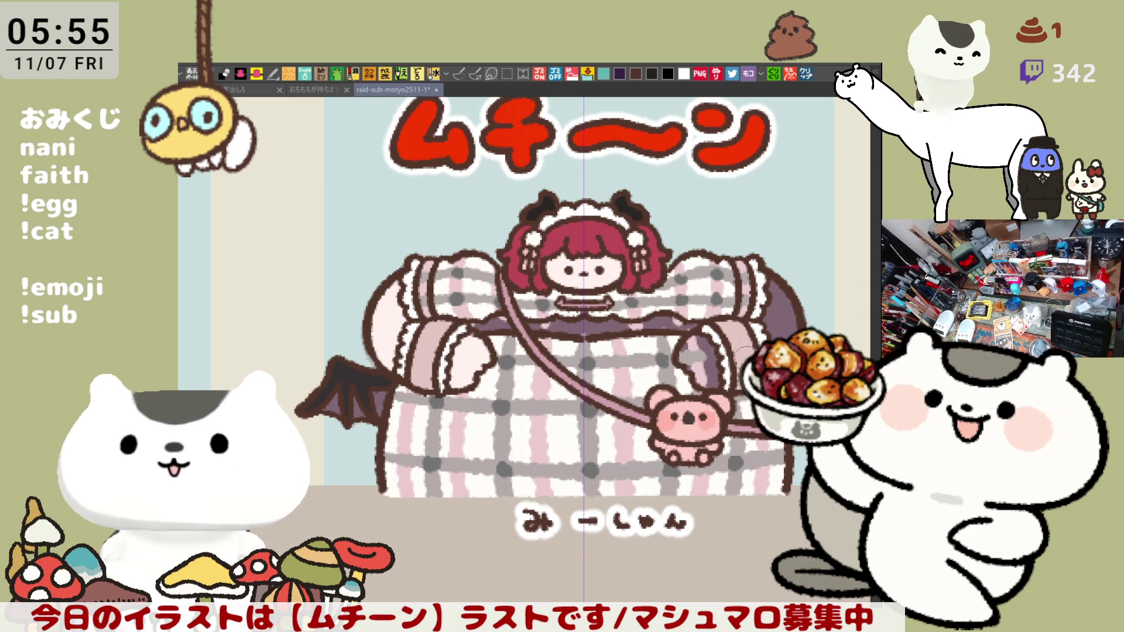
click(697, 349)
click(784, 322)
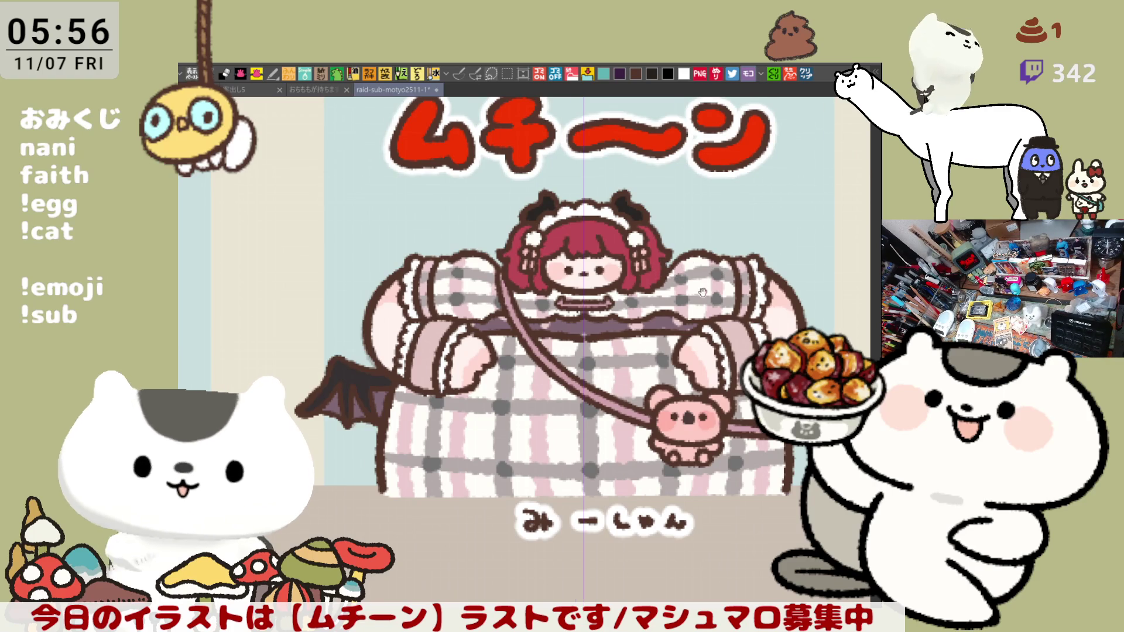
scroll(664, 273, down, 1)
scroll(656, 308, up, 1)
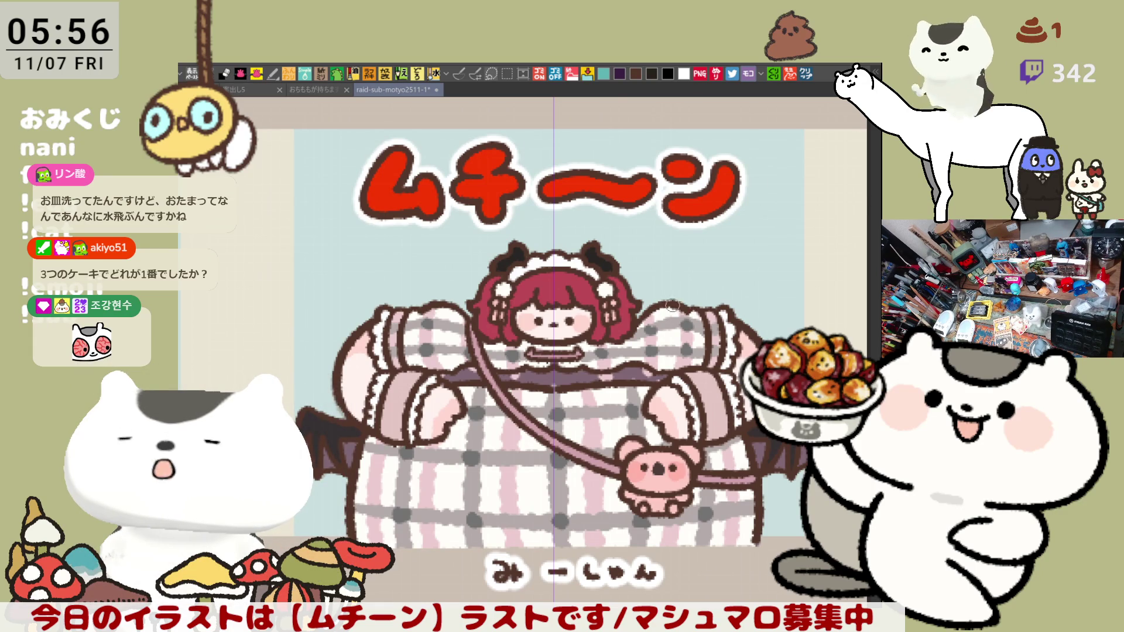
scroll(697, 311, left, 2)
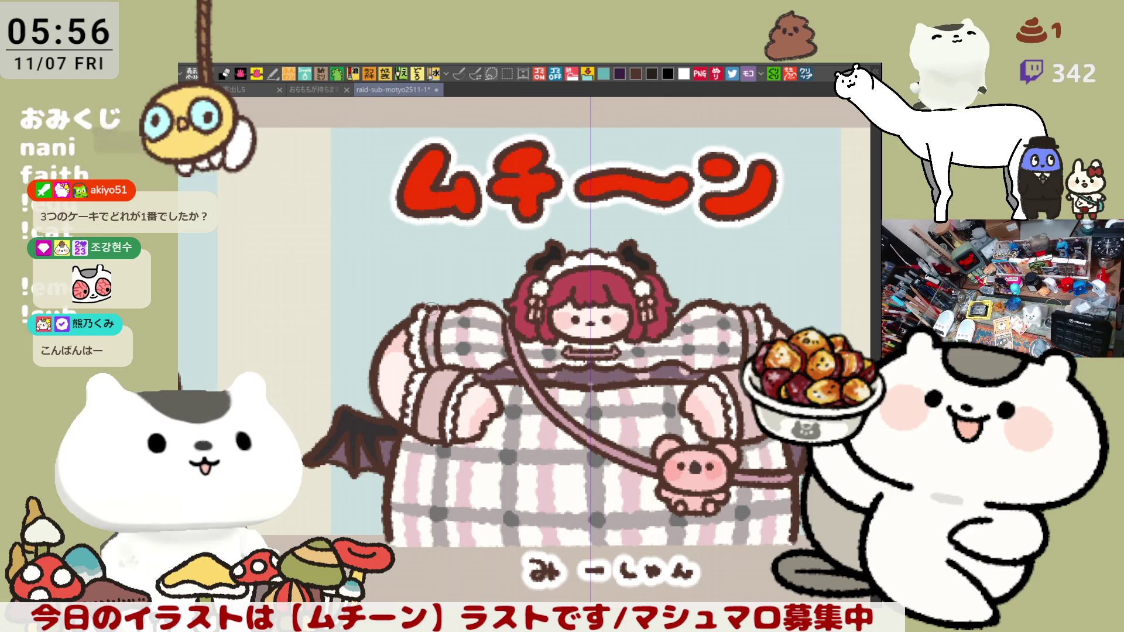
mouse_move(481, 313)
mouse_down()
mouse_move(435, 313)
mouse_move(396, 272)
mouse_up()
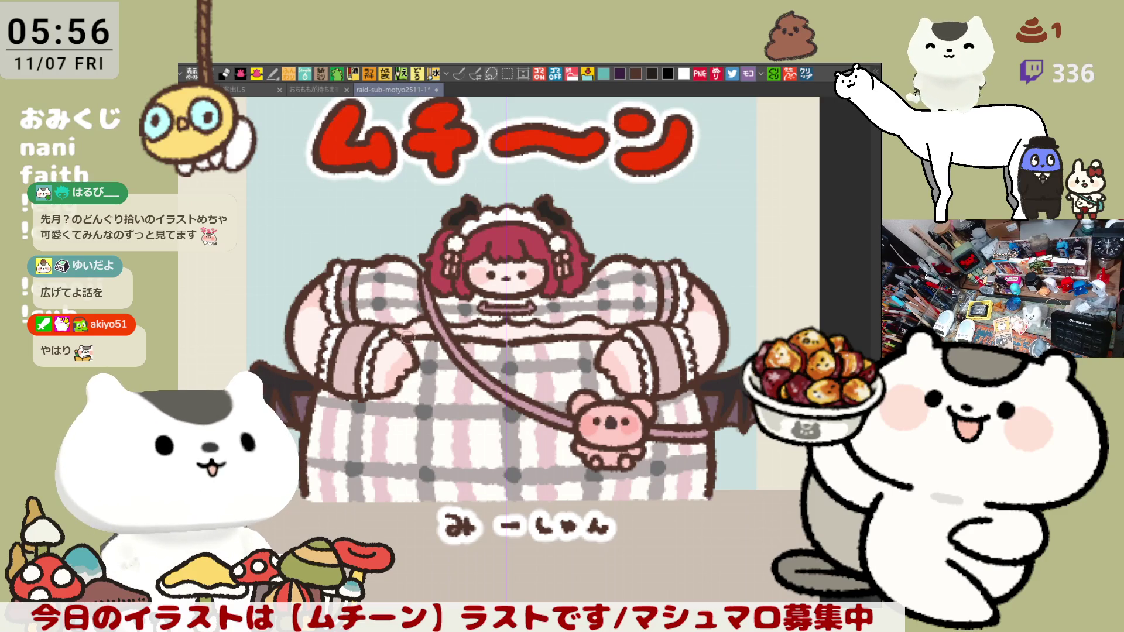
scroll(772, 387, down, 4)
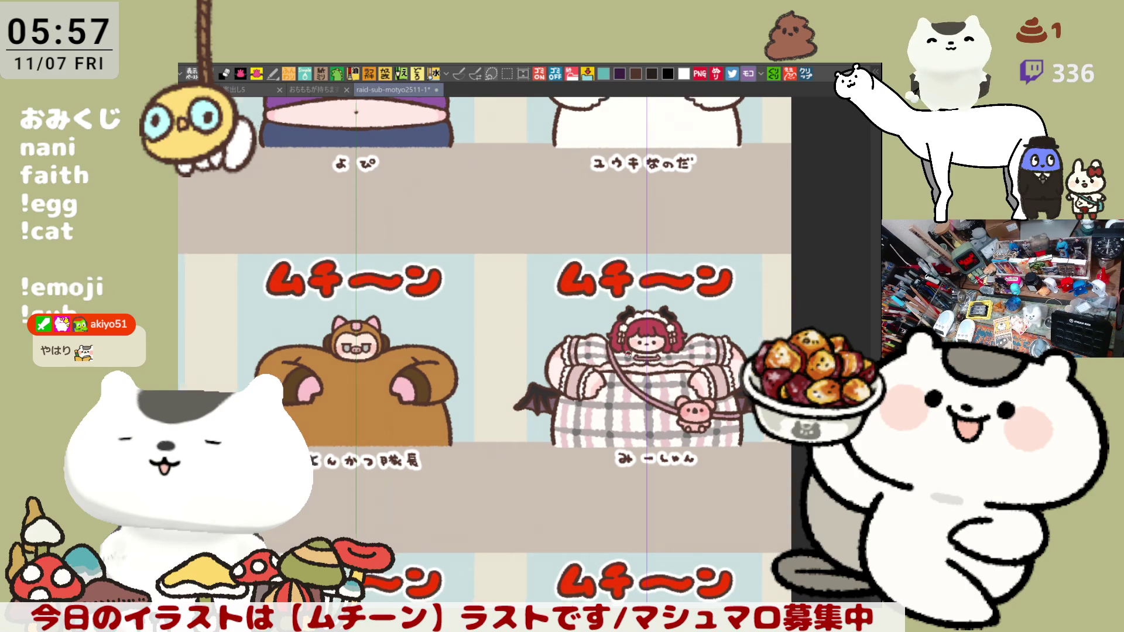
scroll(621, 351, up, 3)
scroll(626, 354, up, 3)
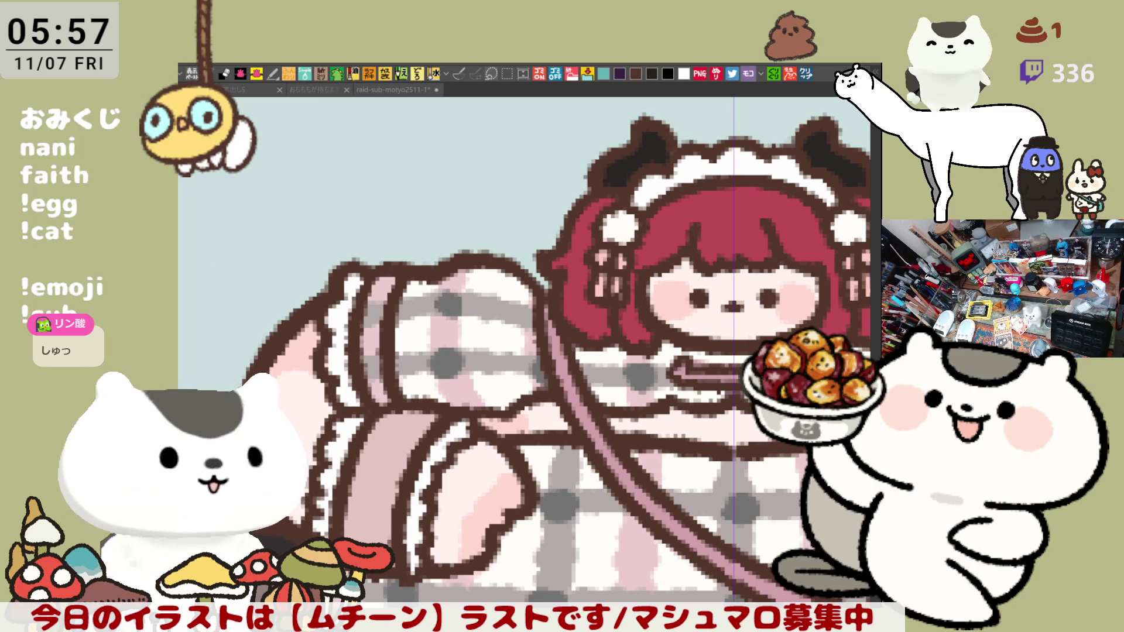
Centre the girl's face and paint small pink dots across her hair
click(624, 171)
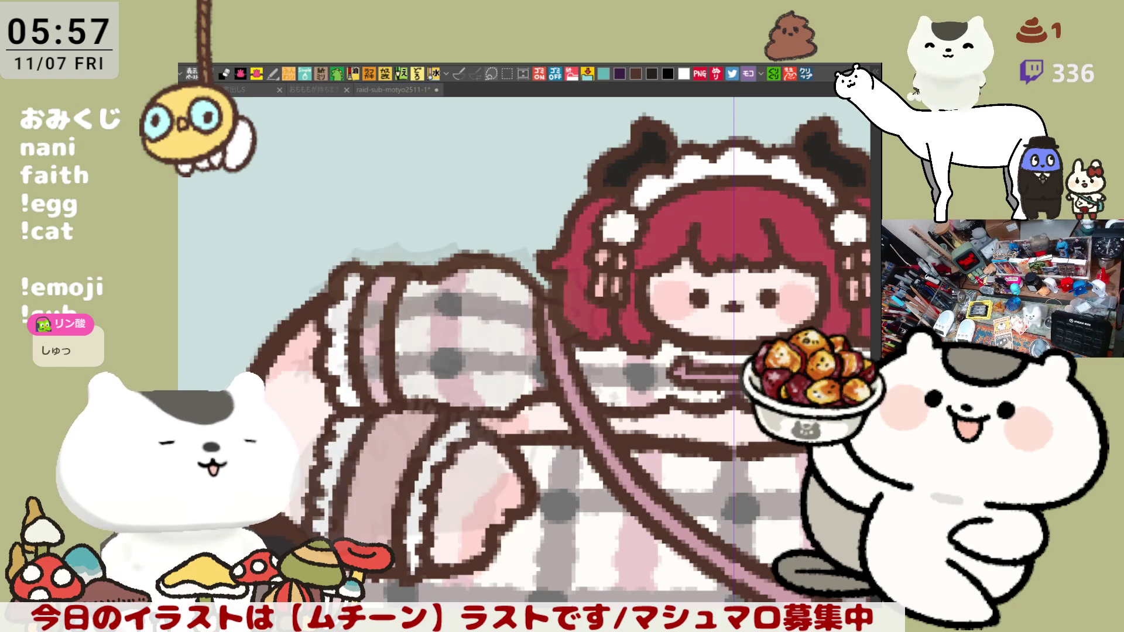
click(643, 318)
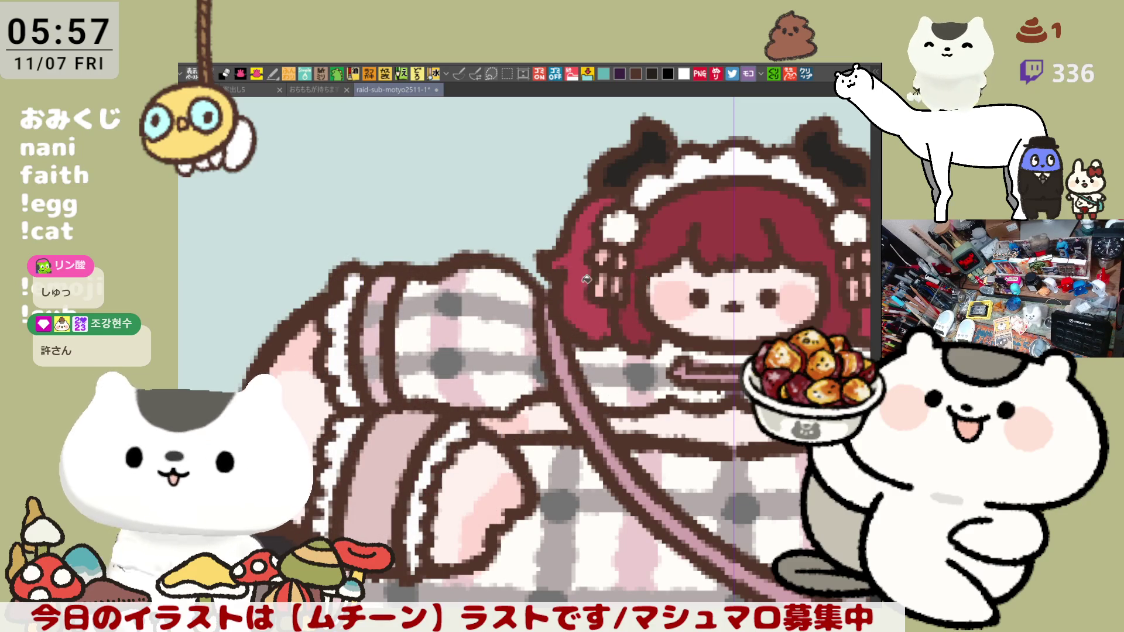
drag(713, 318, 462, 304)
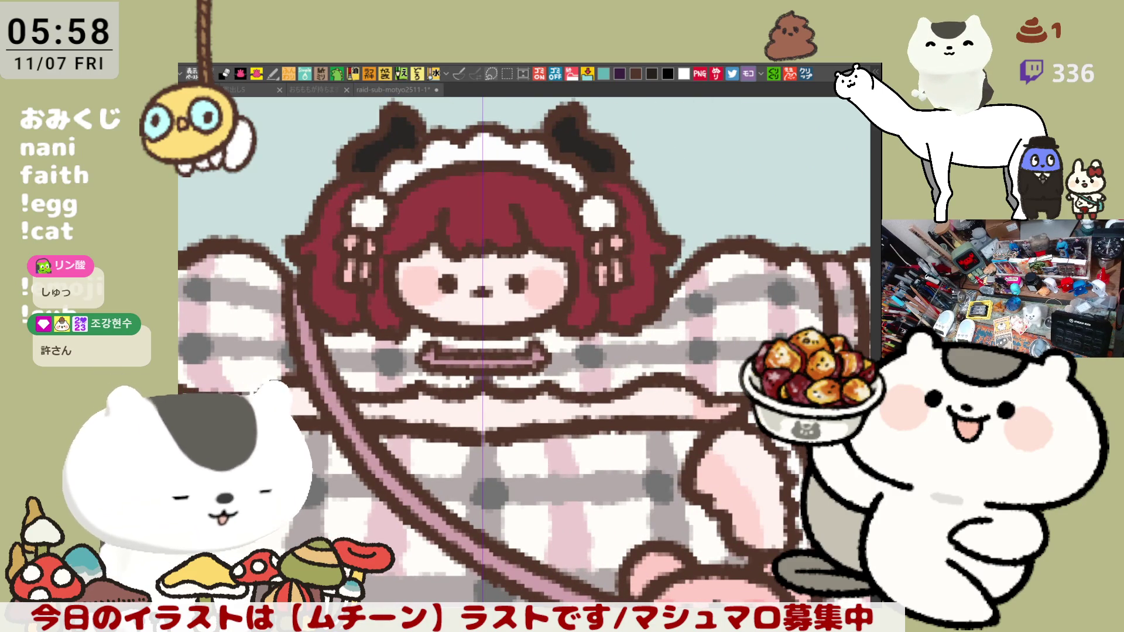
drag(461, 221, 499, 221)
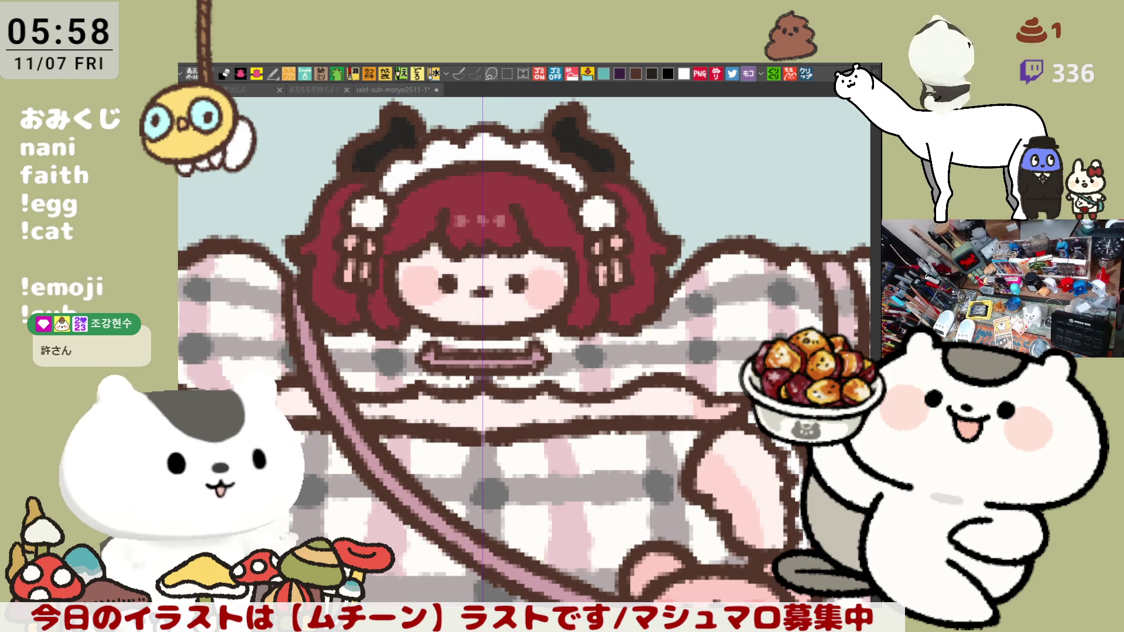
Paint both headdress ears dark crimson with a pink highlight, then save the file
drag(388, 130, 420, 136)
mouse_move(533, 132)
mouse_down()
mouse_move(590, 141)
mouse_move(559, 130)
mouse_up()
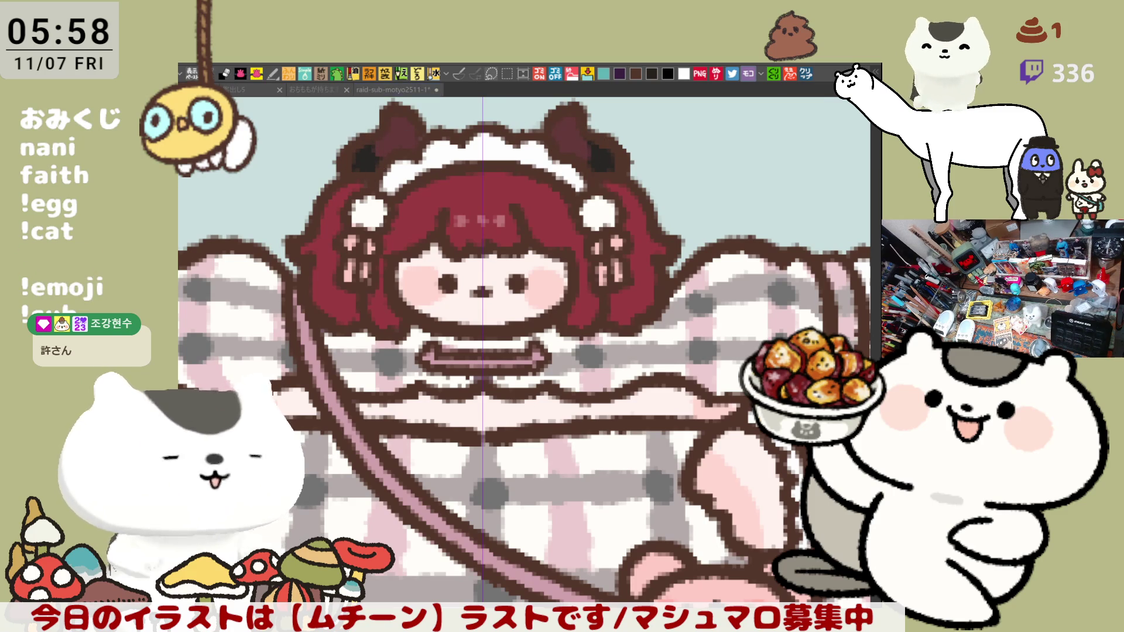
mouse_move(398, 128)
mouse_down()
mouse_move(394, 121)
mouse_move(442, 113)
mouse_up()
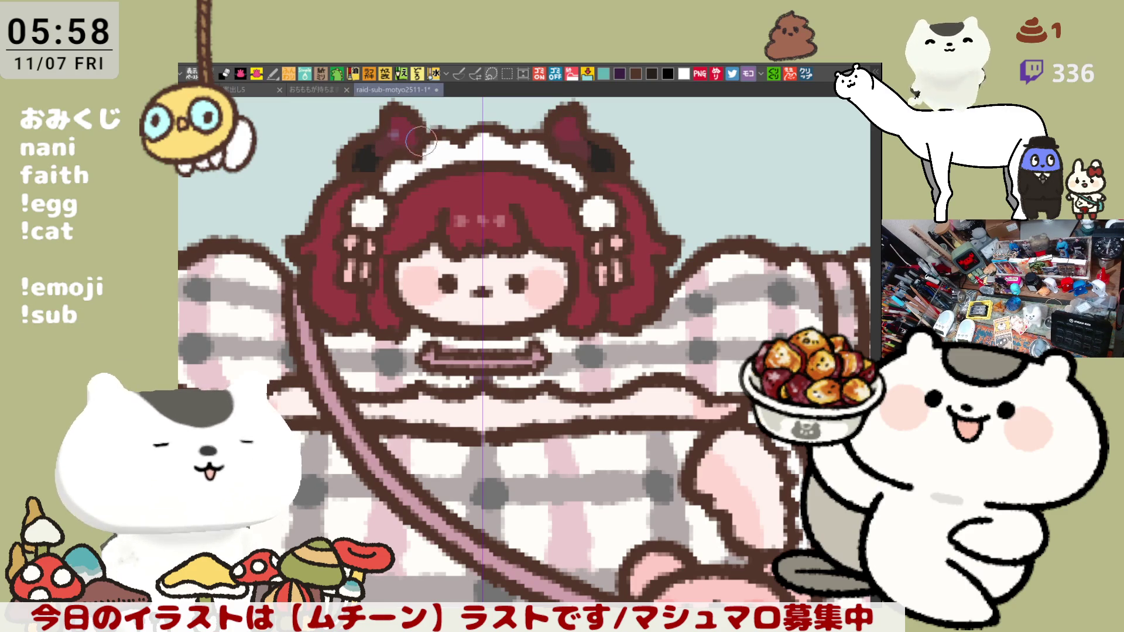
drag(567, 133, 577, 139)
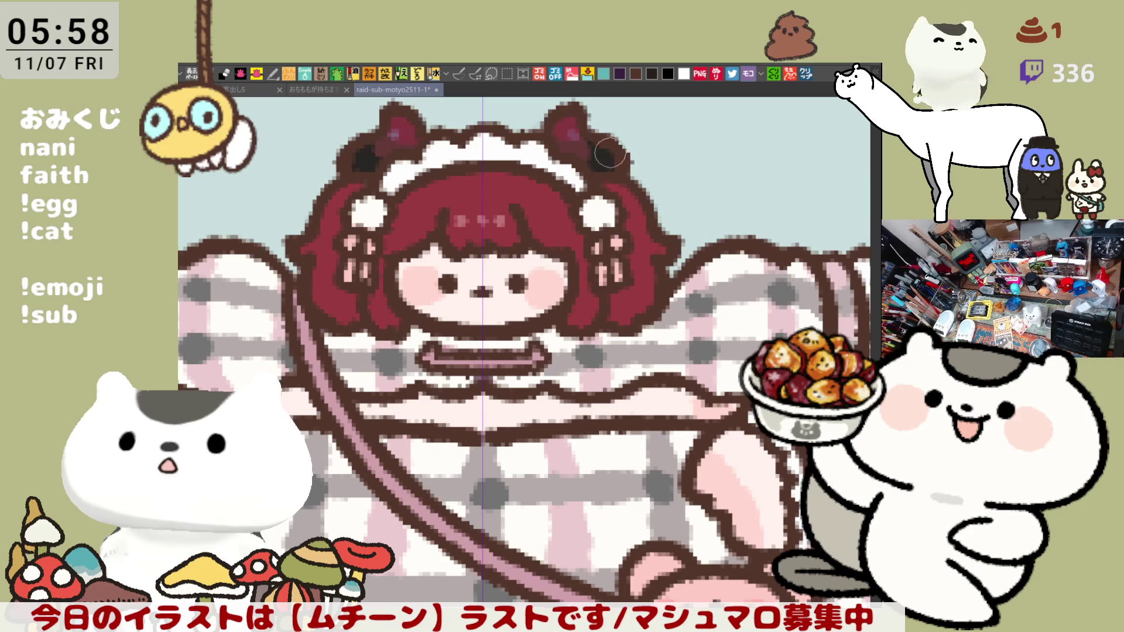
key(ctrl+s)
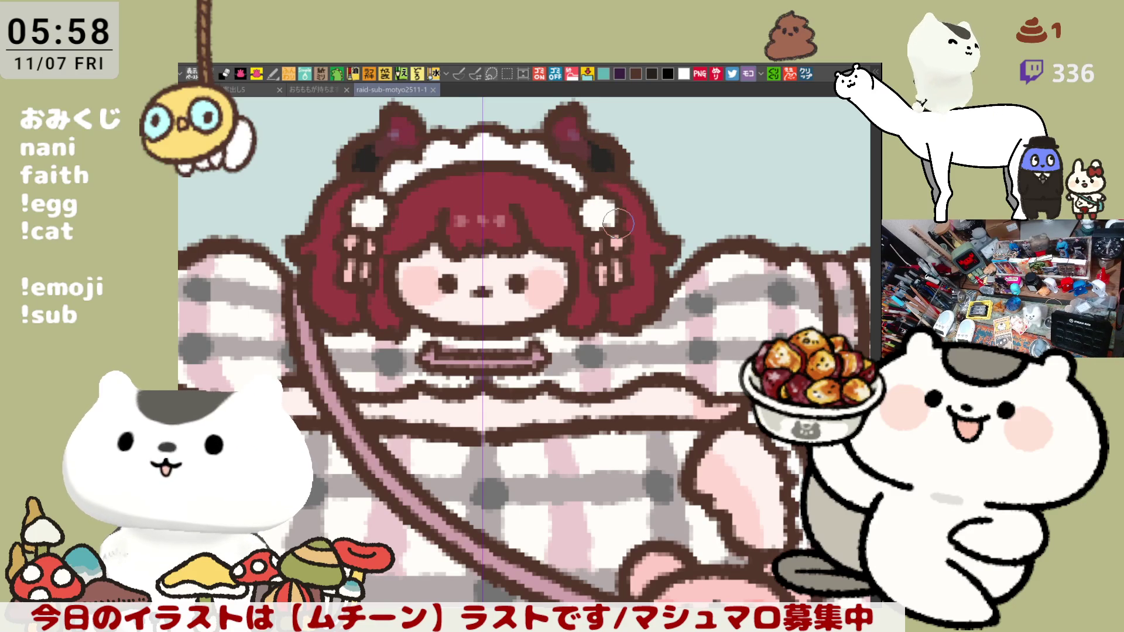
scroll(534, 296, down, 4)
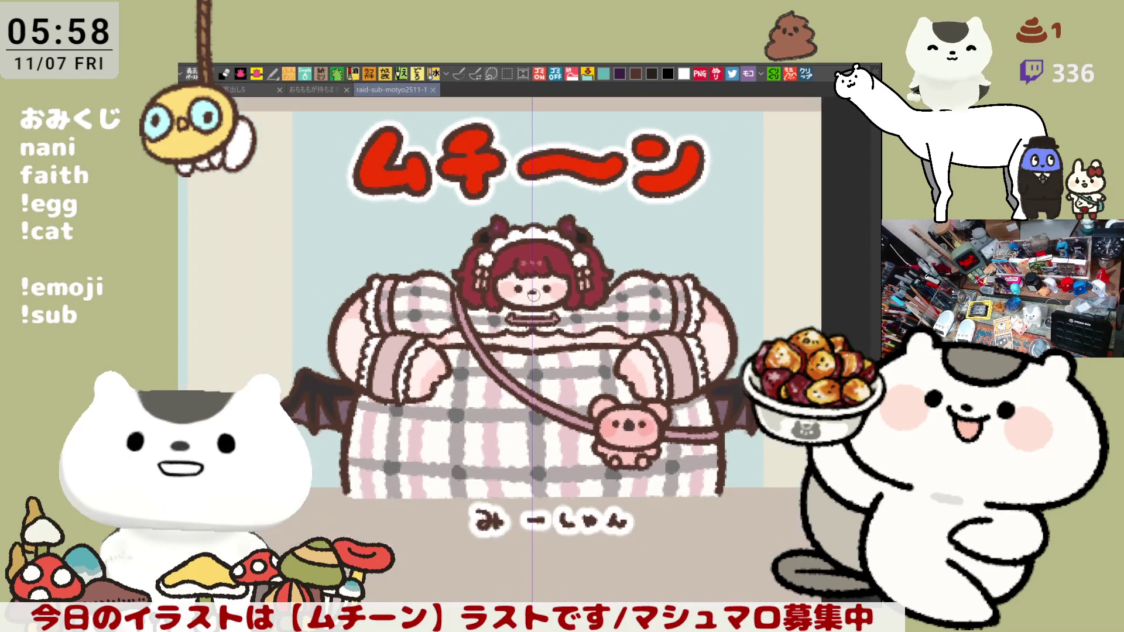
Zoom in on the unfinished 真夜那かの panel's cat-head sketch until it fills the view
scroll(534, 296, down, 5)
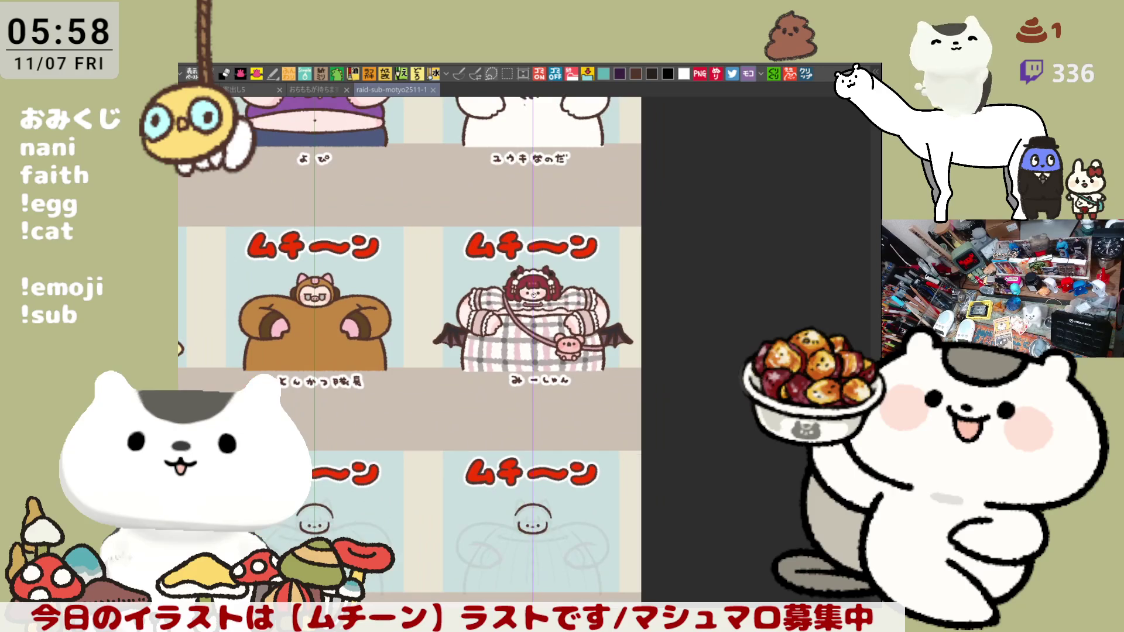
scroll(485, 315, up, 1)
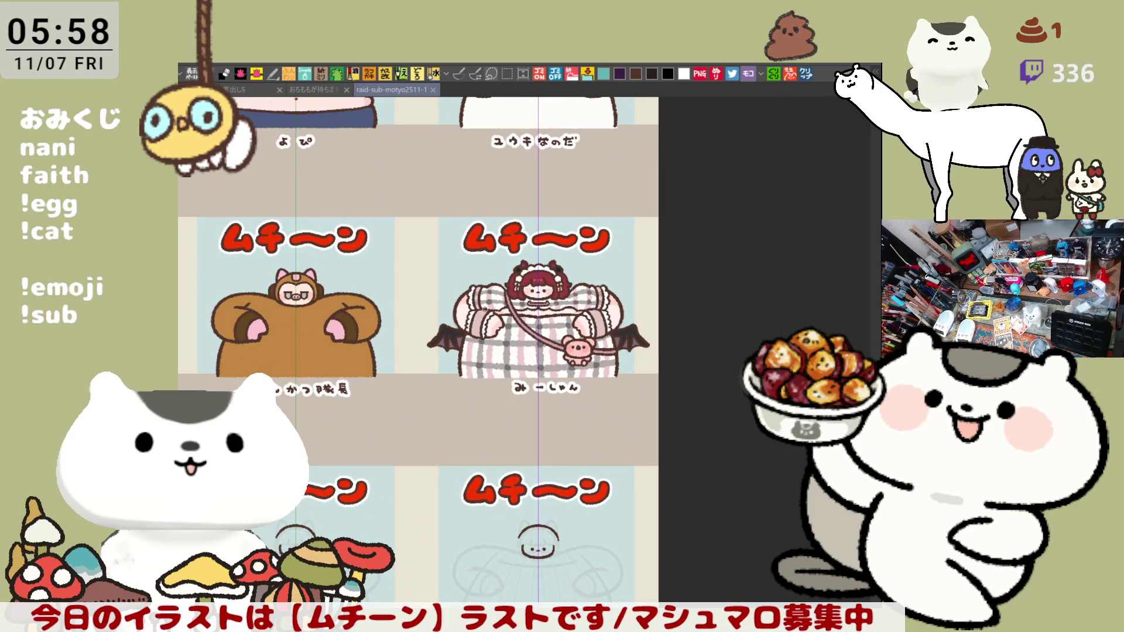
scroll(491, 304, down, 1)
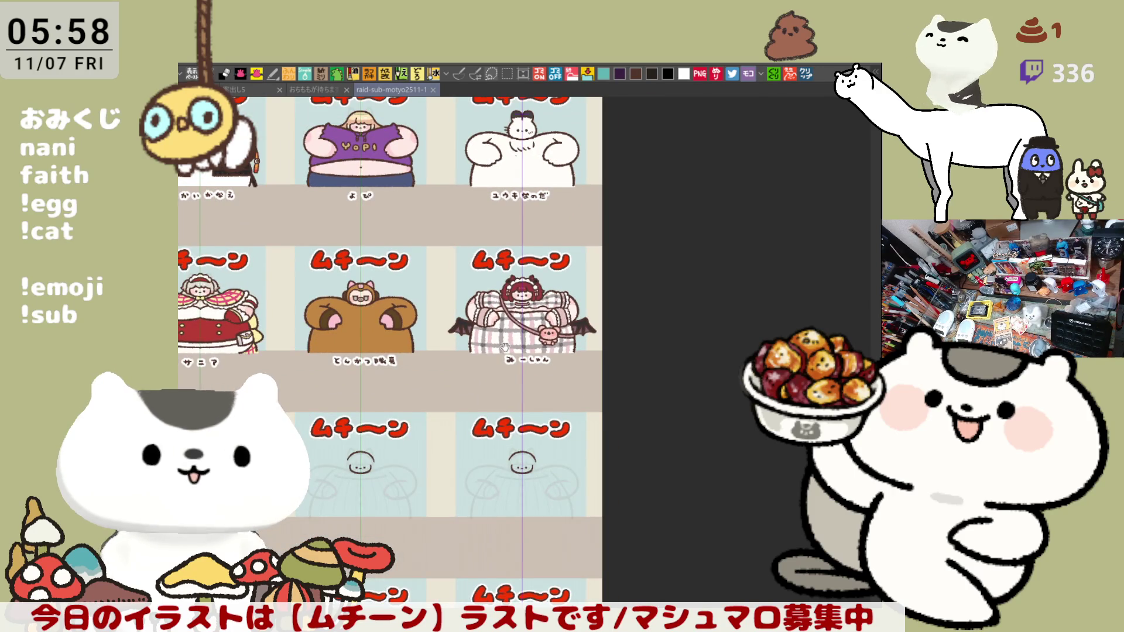
scroll(523, 382, down, 2)
scroll(522, 381, down, 1)
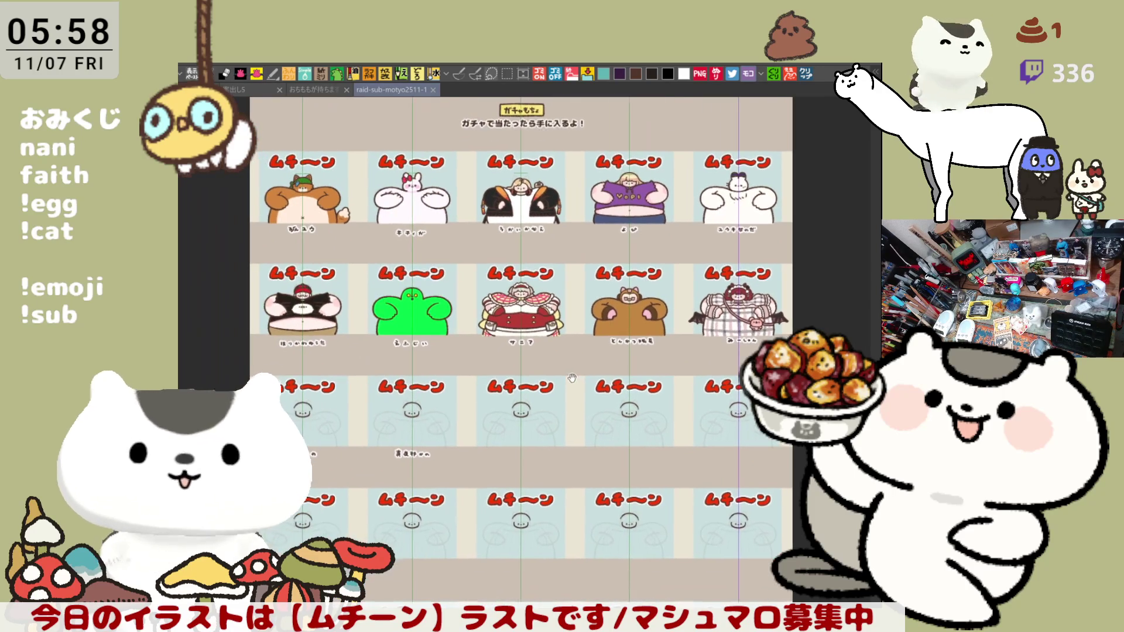
scroll(340, 460, up, 1)
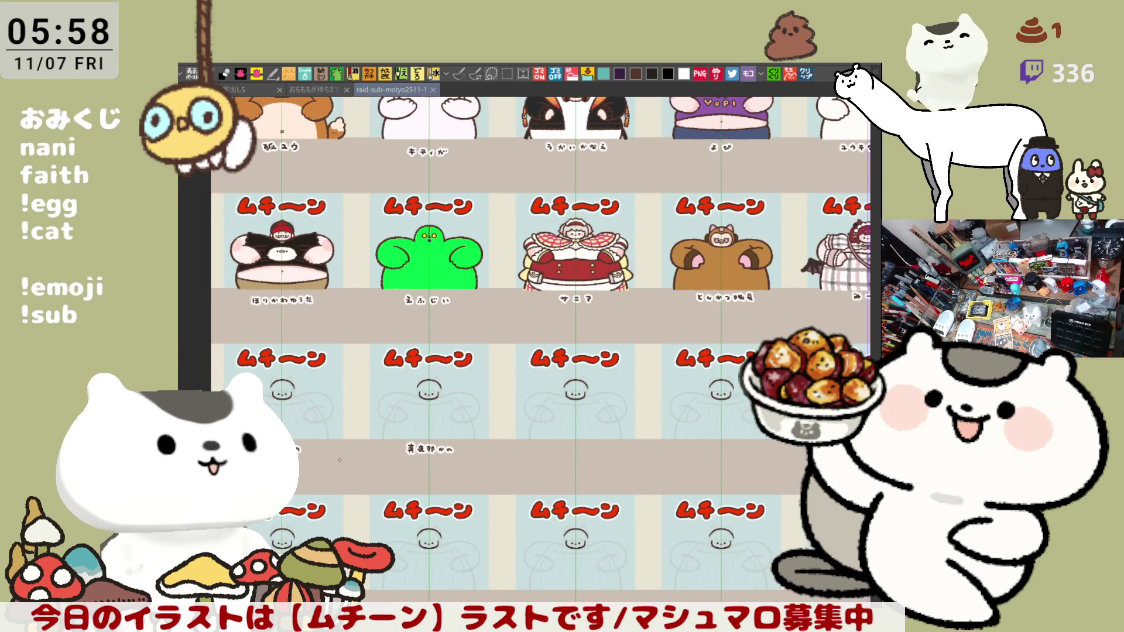
scroll(307, 436, up, 2)
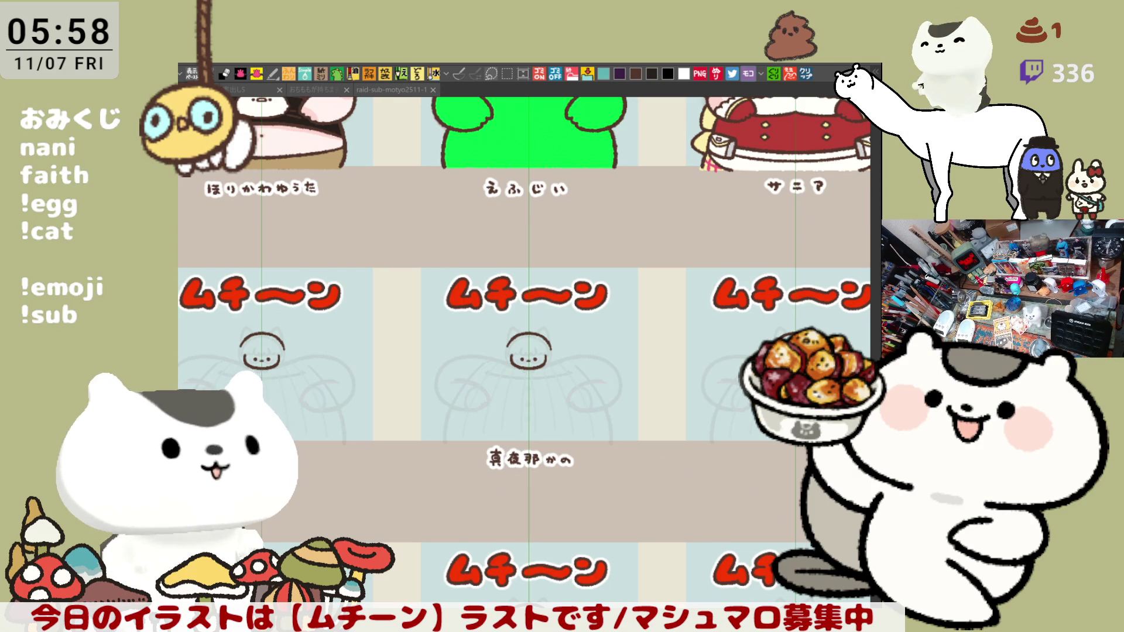
click(407, 352)
scroll(399, 354, up, 5)
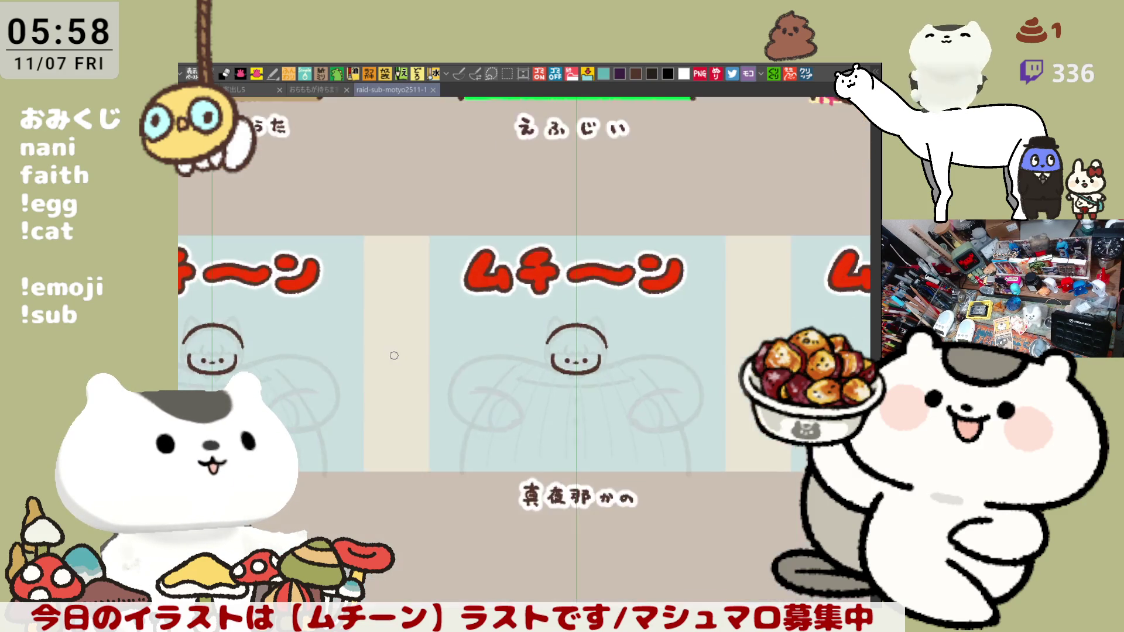
scroll(316, 360, right, 5)
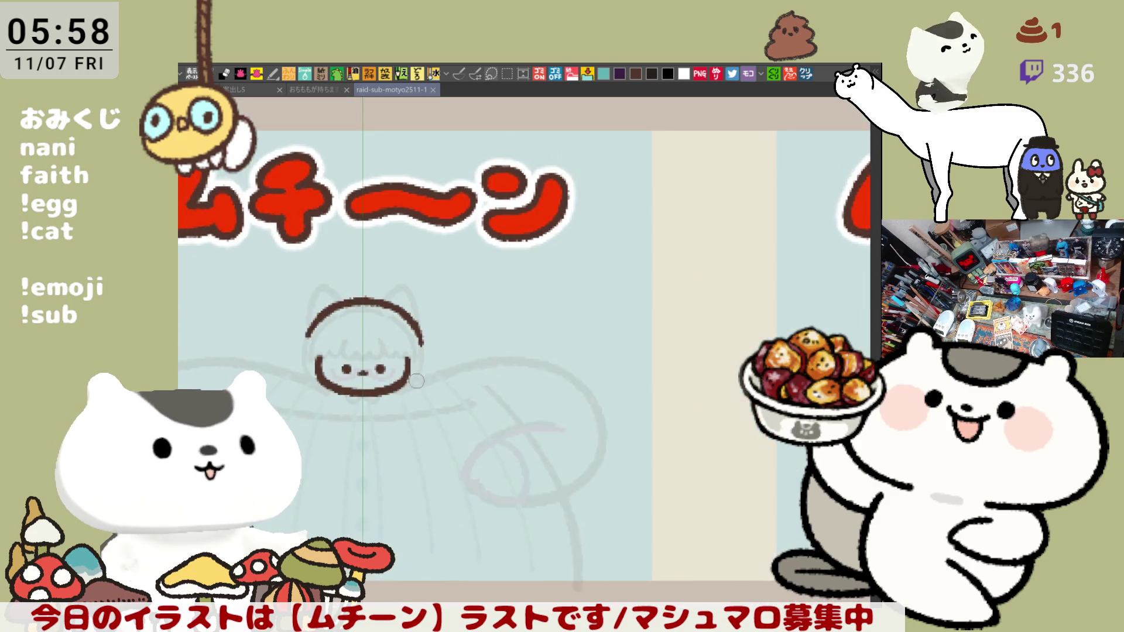
scroll(272, 365, up, 4)
scroll(272, 365, up, 1)
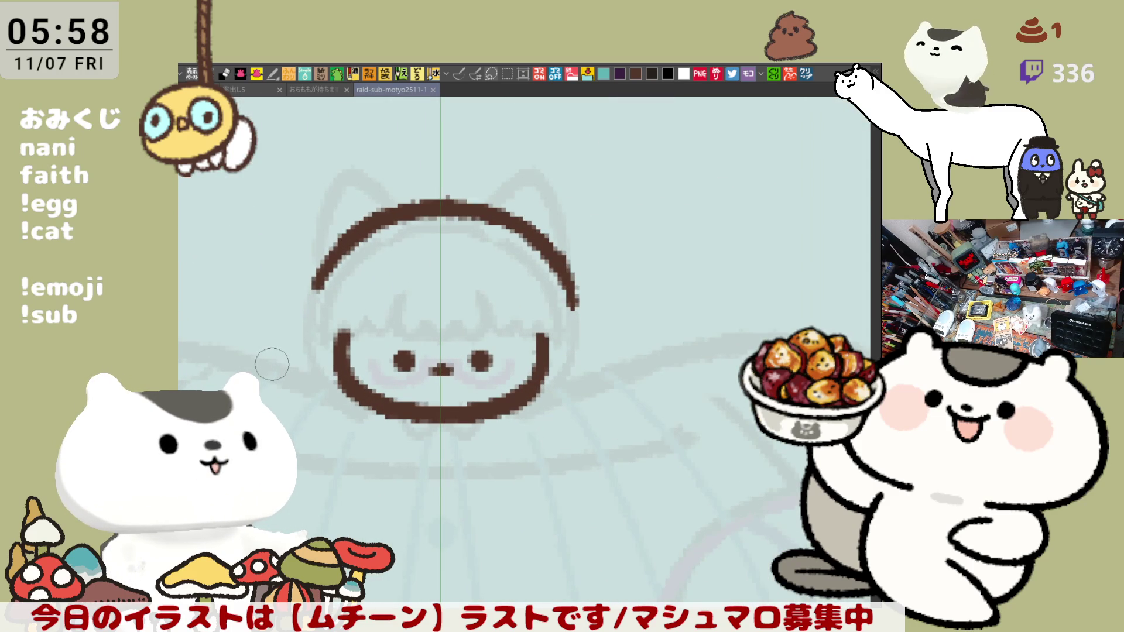
Erase the brown arc over the cat head
mouse_move(480, 302)
mouse_down()
mouse_move(380, 229)
mouse_move(309, 301)
mouse_move(387, 183)
mouse_move(350, 267)
mouse_up()
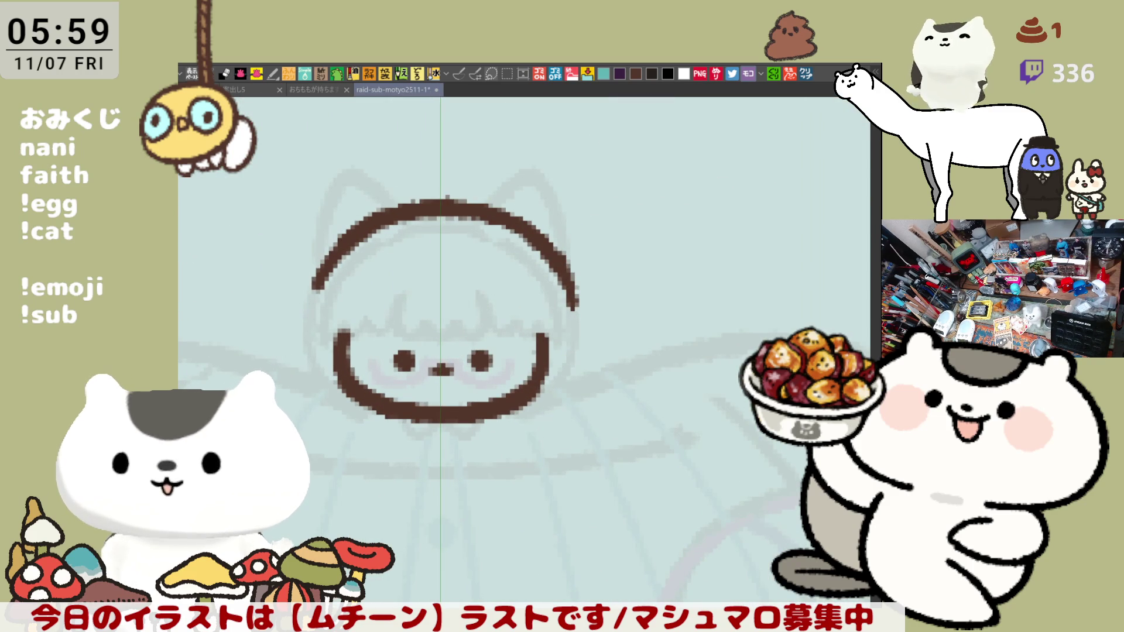
mouse_move(369, 229)
mouse_down()
mouse_move(316, 284)
mouse_move(345, 238)
mouse_move(592, 266)
mouse_move(554, 239)
mouse_move(560, 293)
mouse_up()
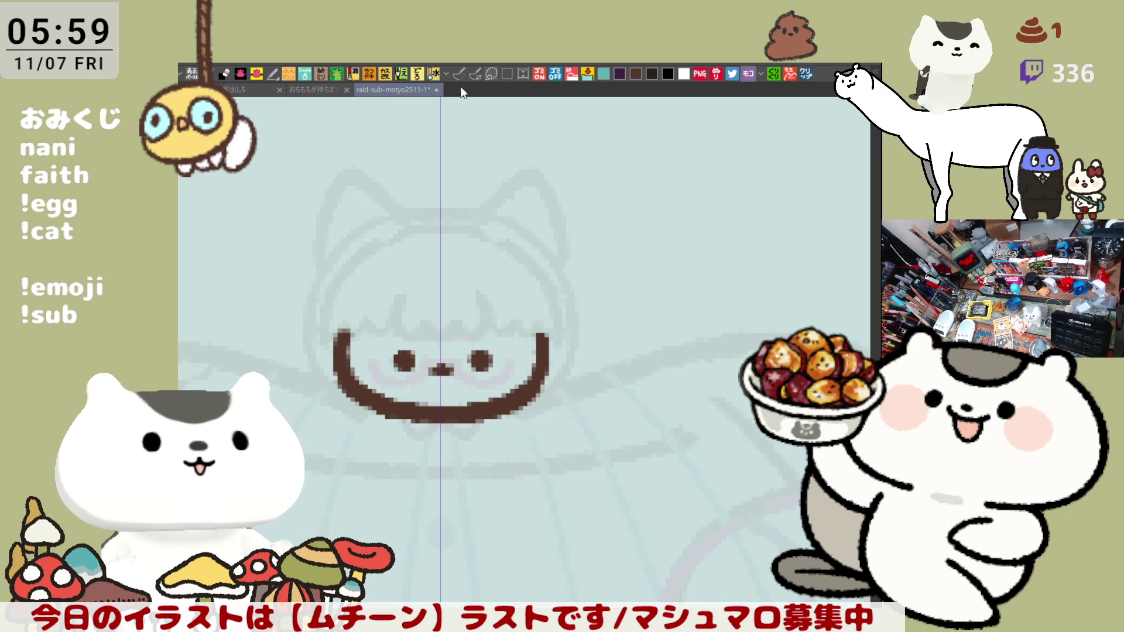
drag(585, 369, 640, 263)
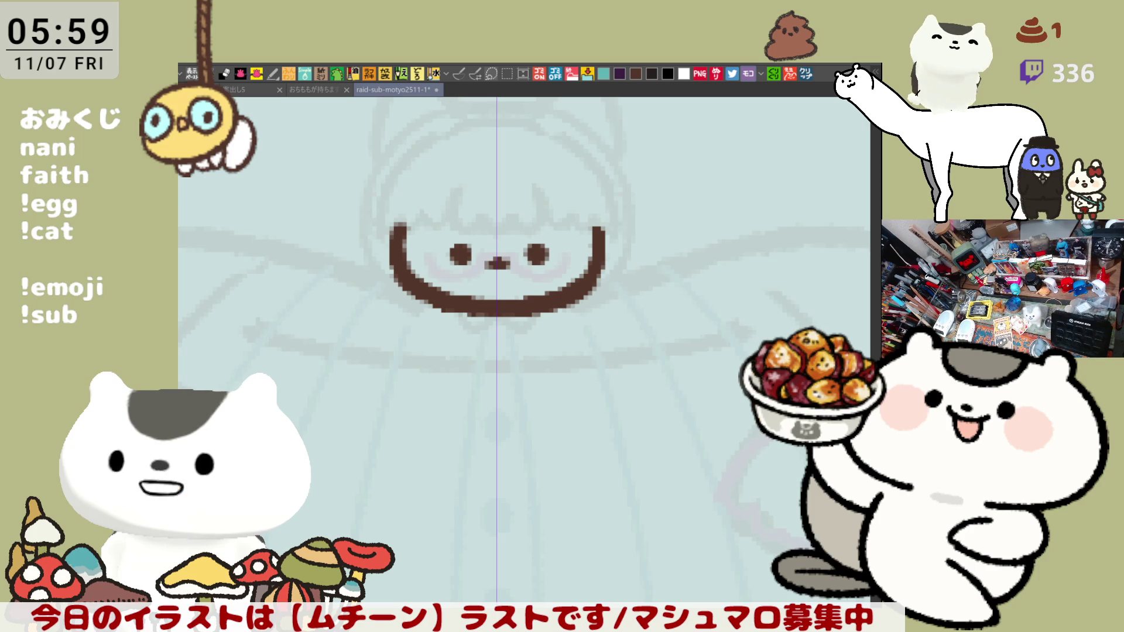
drag(489, 170, 510, 235)
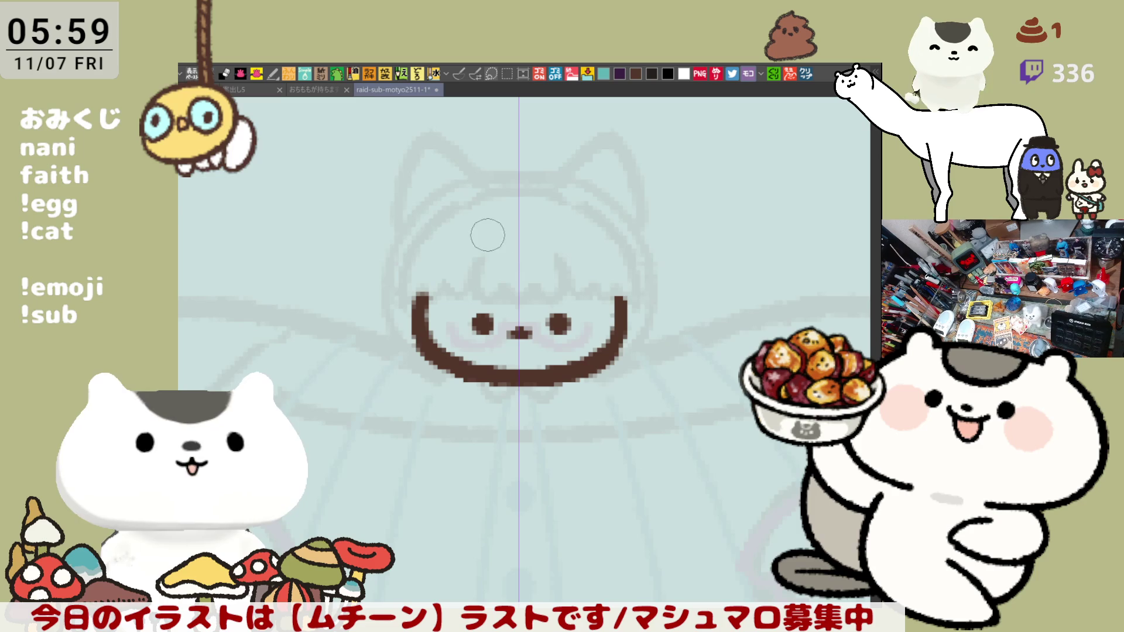
Sketch a grey line across the forehead, retrying strokes until it extends right
mouse_move(435, 226)
mouse_down()
mouse_move(442, 246)
mouse_move(530, 249)
mouse_up()
key(ctrl+z)
drag(434, 228, 515, 249)
key(ctrl+z)
drag(440, 227, 533, 244)
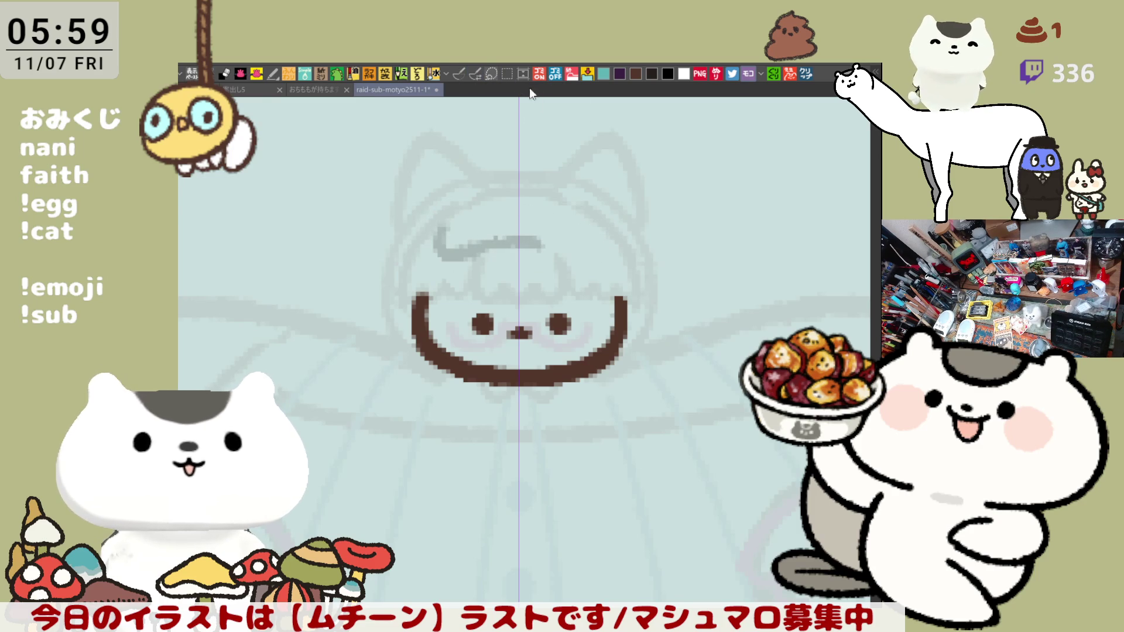
mouse_move(600, 185)
mouse_down()
mouse_move(621, 234)
mouse_move(564, 258)
mouse_up()
key(ctrl+z)
mouse_move(605, 214)
mouse_down()
mouse_move(563, 249)
mouse_move(610, 249)
mouse_move(592, 206)
mouse_up()
key(ctrl+z)
key(ctrl+z)
mouse_move(524, 237)
mouse_down()
mouse_move(612, 249)
mouse_move(596, 246)
mouse_up()
key(ctrl+z)
key(ctrl+z)
drag(519, 237, 603, 251)
key(ctrl+z)
drag(515, 238, 601, 251)
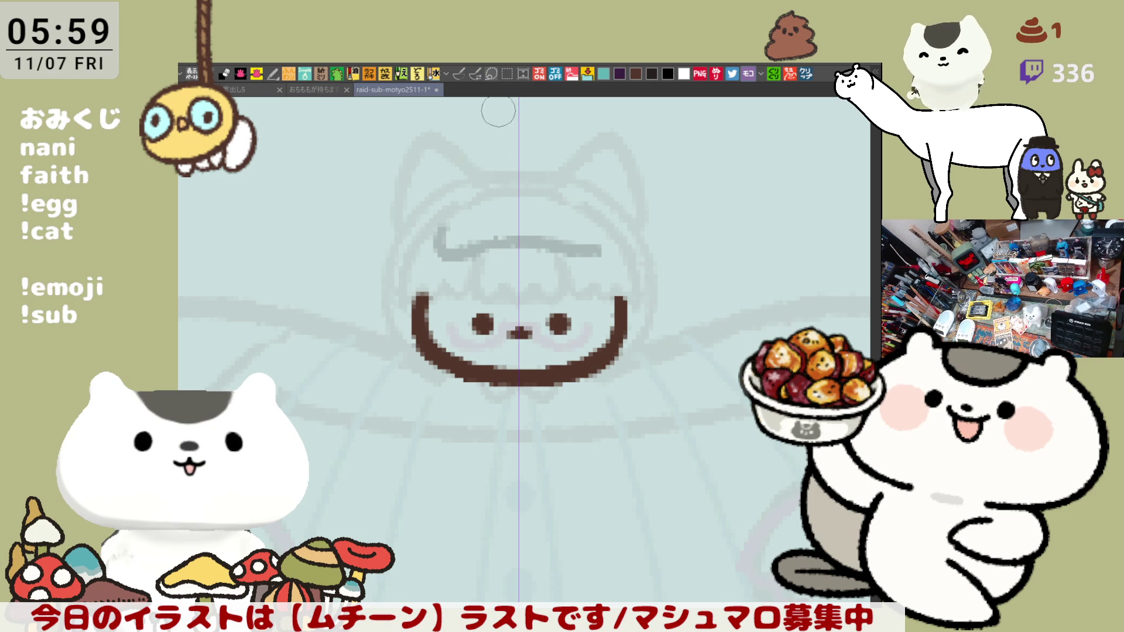
Draw mirrored upturned curls at both line ends with the symmetry brush
click(460, 73)
mouse_move(603, 212)
mouse_down()
mouse_move(612, 249)
mouse_move(603, 220)
mouse_up()
key(ctrl+z)
key(ctrl+z)
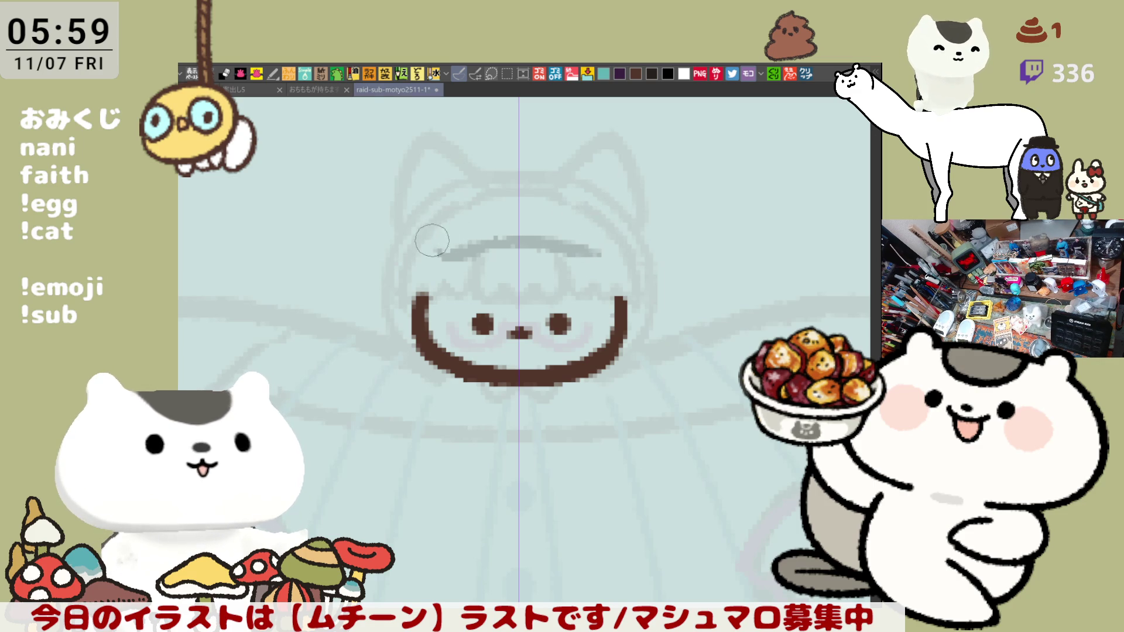
Draw mirrored oval goggle rings on the forehead
mouse_move(434, 218)
mouse_down()
mouse_move(443, 252)
mouse_move(451, 217)
mouse_up()
key(ctrl+z)
key(ctrl+z)
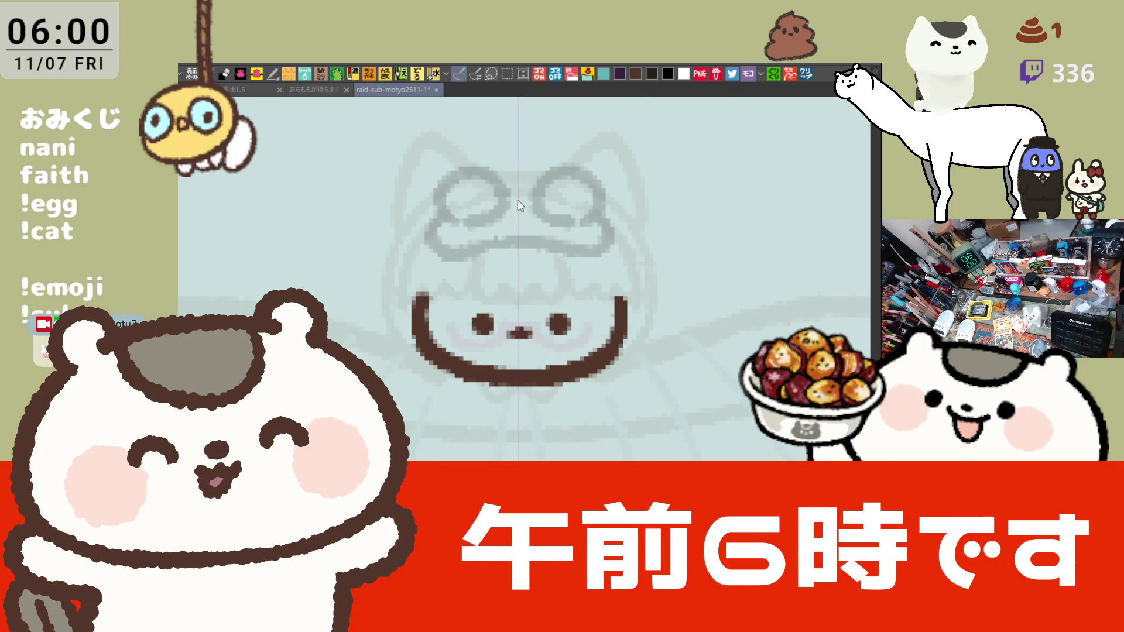
key(ctrl+z)
mouse_move(451, 232)
mouse_down()
mouse_move(463, 156)
mouse_move(479, 198)
mouse_up()
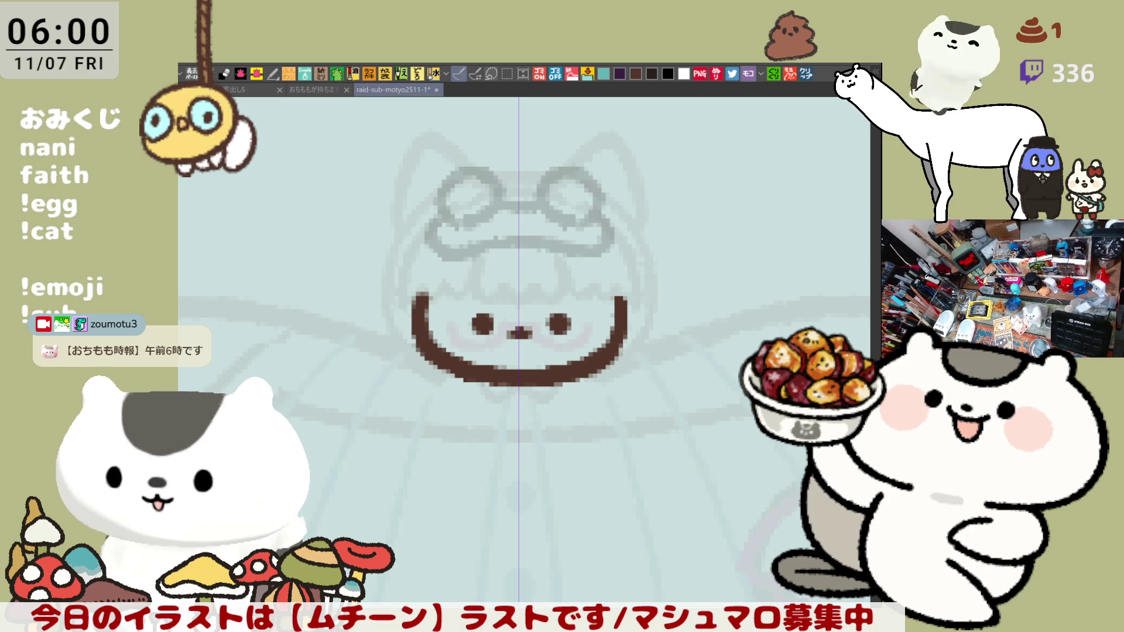
Sketch fringe strokes on both sides between the goggles and the face
drag(590, 256, 655, 245)
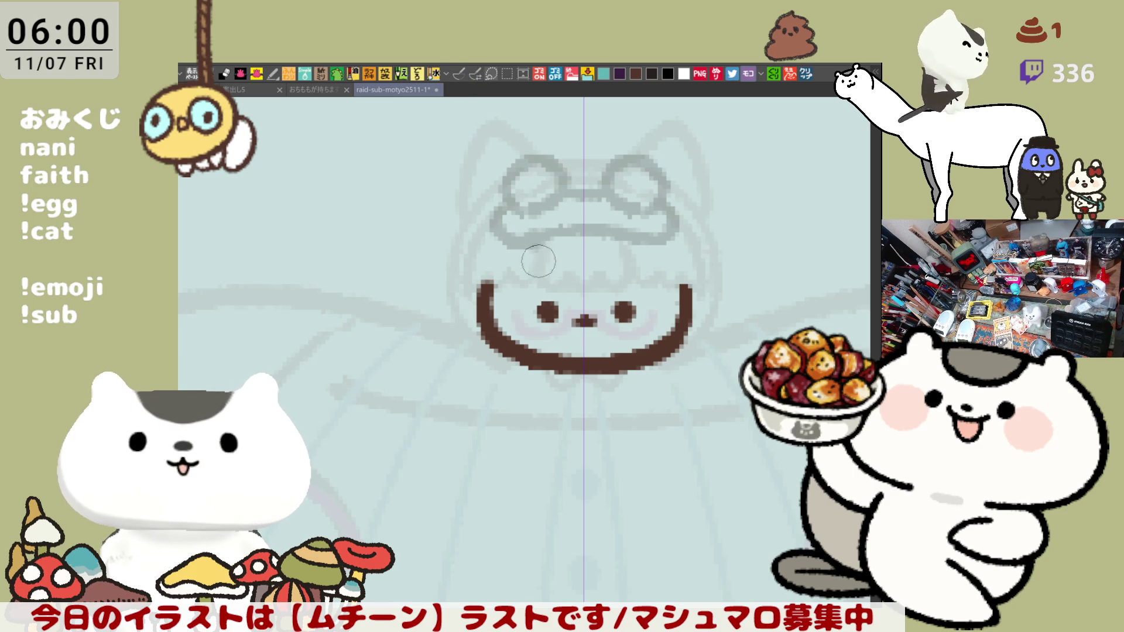
mouse_move(535, 240)
mouse_down()
mouse_move(542, 275)
mouse_move(609, 287)
mouse_move(638, 246)
mouse_move(630, 282)
mouse_up()
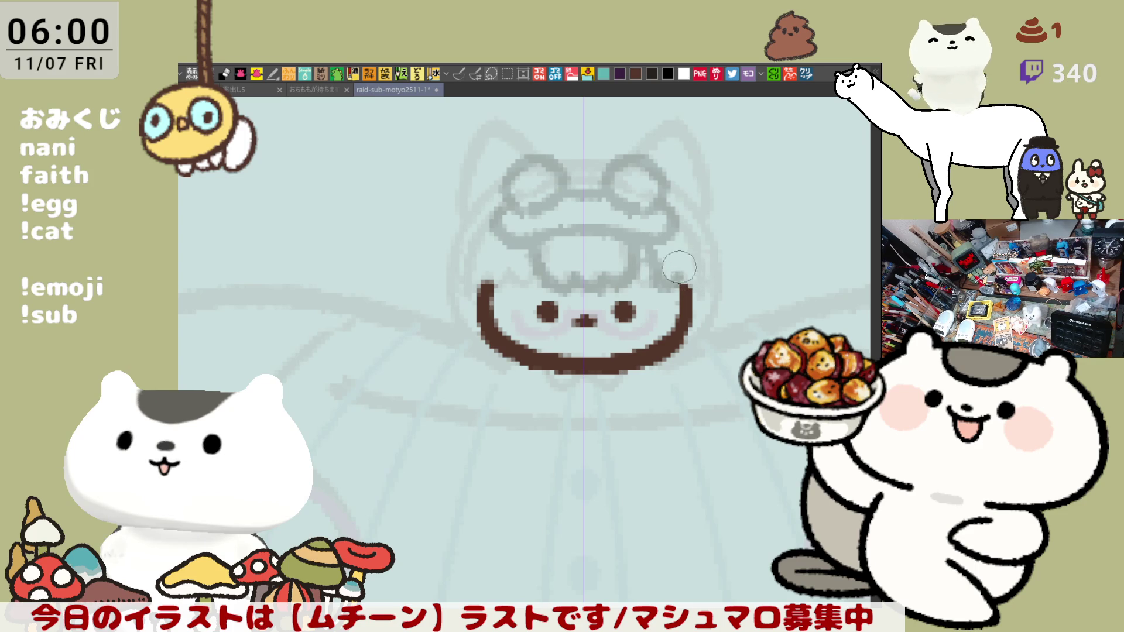
mouse_move(646, 256)
mouse_down()
mouse_move(694, 284)
mouse_move(686, 240)
mouse_up()
mouse_move(542, 240)
mouse_down()
mouse_move(527, 269)
mouse_move(504, 276)
mouse_move(515, 240)
mouse_move(494, 275)
mouse_move(518, 238)
mouse_move(494, 284)
mouse_move(492, 241)
mouse_move(494, 291)
mouse_move(492, 229)
mouse_up()
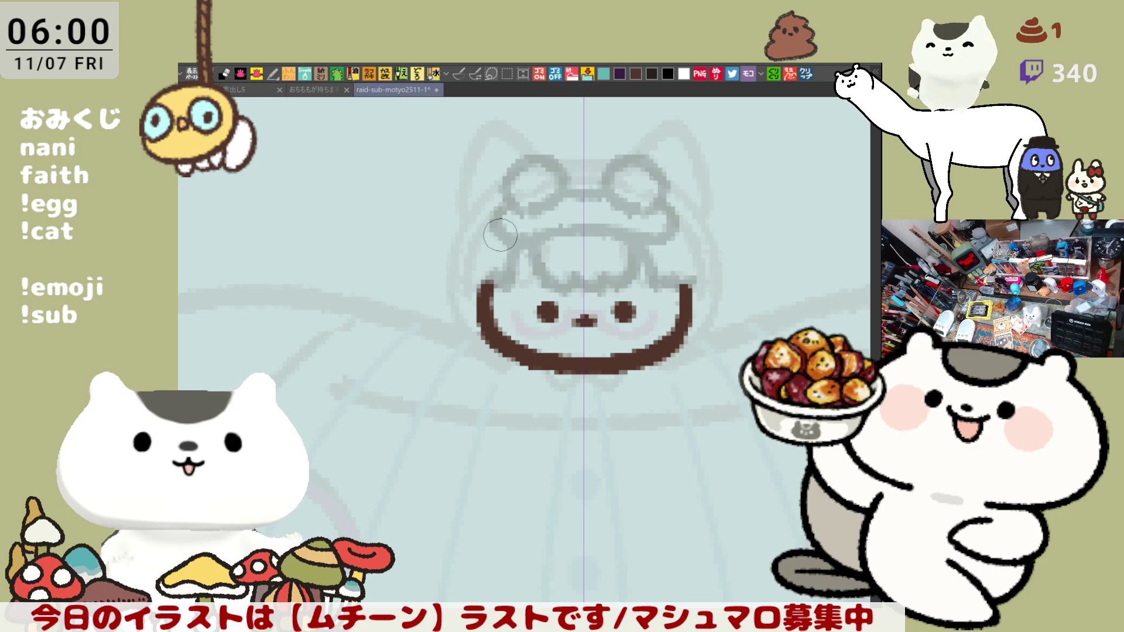
mouse_move(471, 191)
mouse_down()
mouse_move(406, 264)
mouse_move(403, 290)
mouse_move(433, 311)
mouse_up()
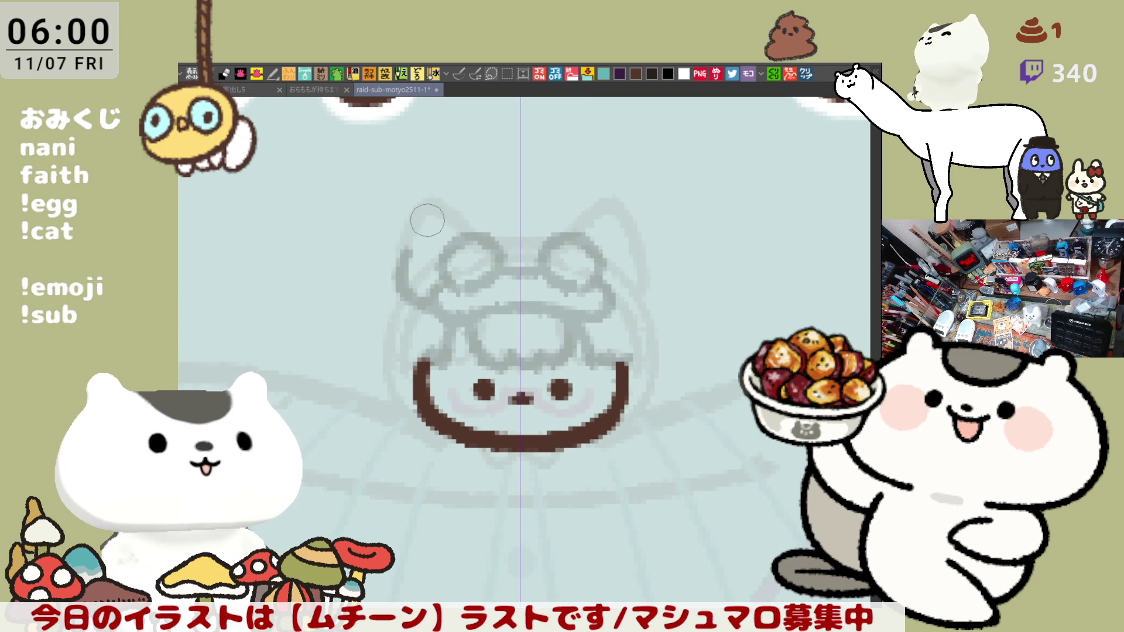
Sketch the hood arc over the goggles across both sides of the head
drag(428, 220, 527, 189)
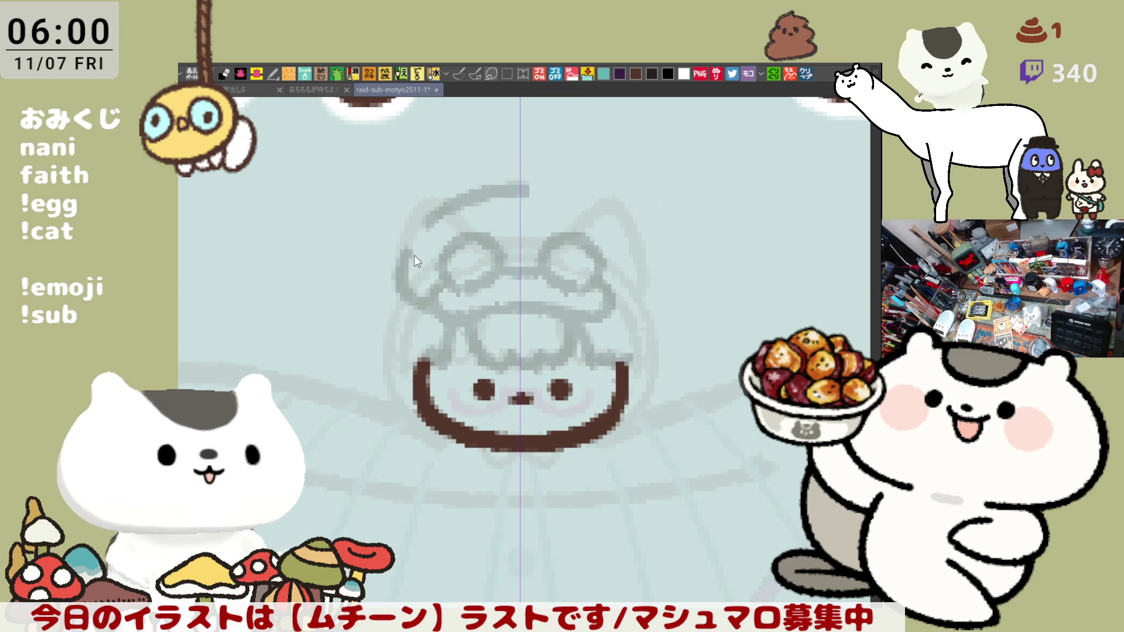
key(ctrl+z)
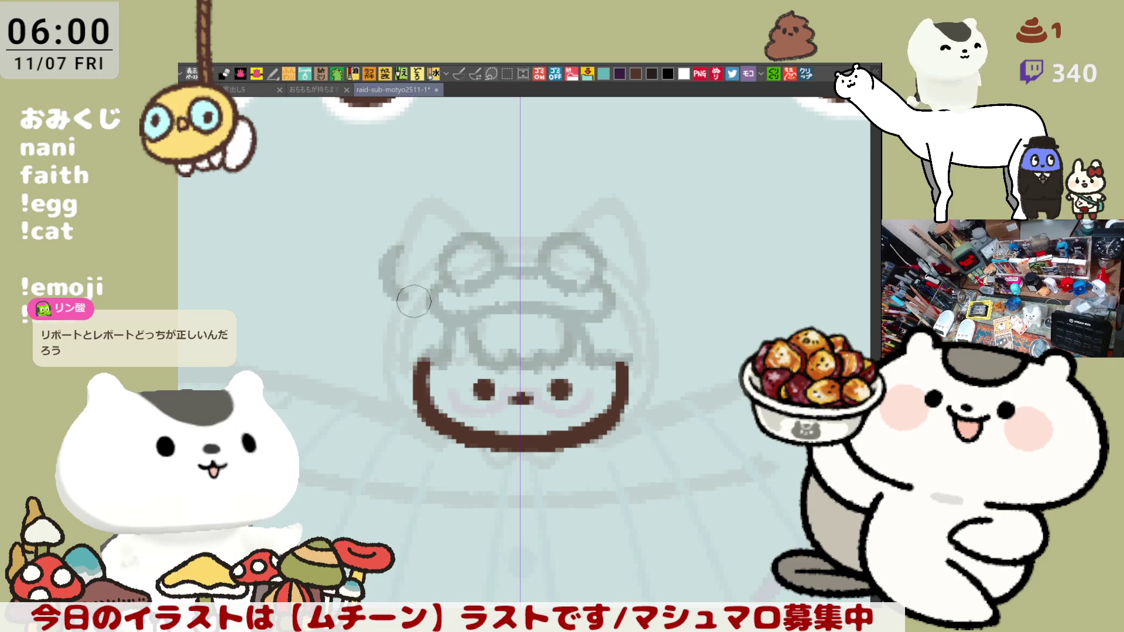
drag(412, 245, 418, 298)
mouse_move(436, 225)
mouse_down()
mouse_move(563, 204)
mouse_move(647, 273)
mouse_up()
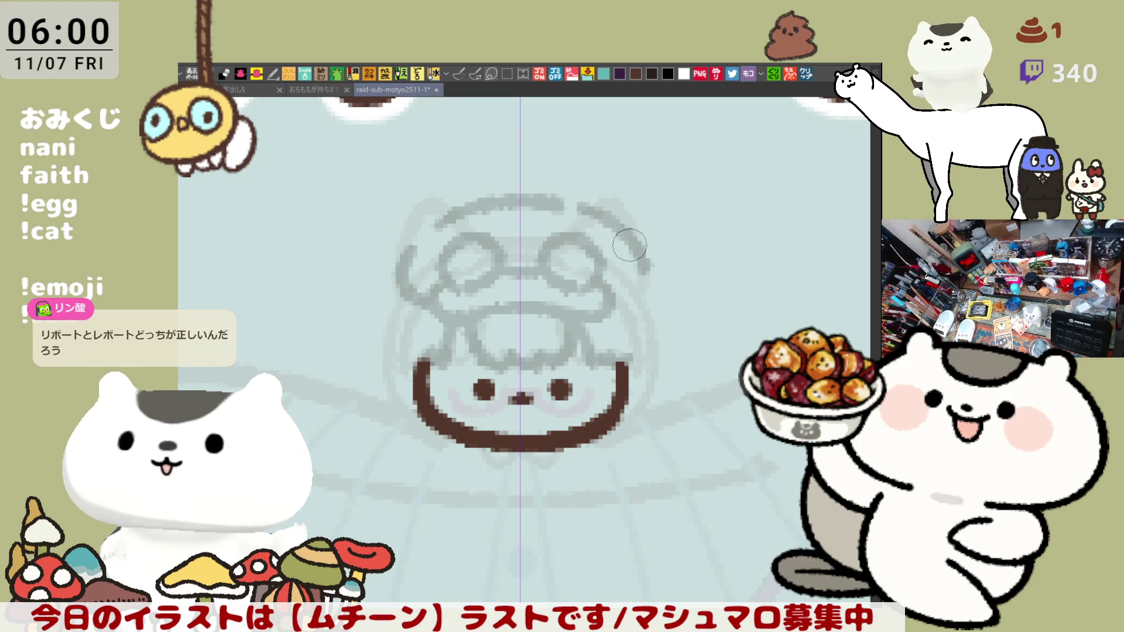
key(ctrl+z)
mouse_move(581, 199)
mouse_down()
mouse_move(621, 218)
mouse_move(648, 281)
mouse_up()
key(ctrl+z)
drag(587, 205, 632, 290)
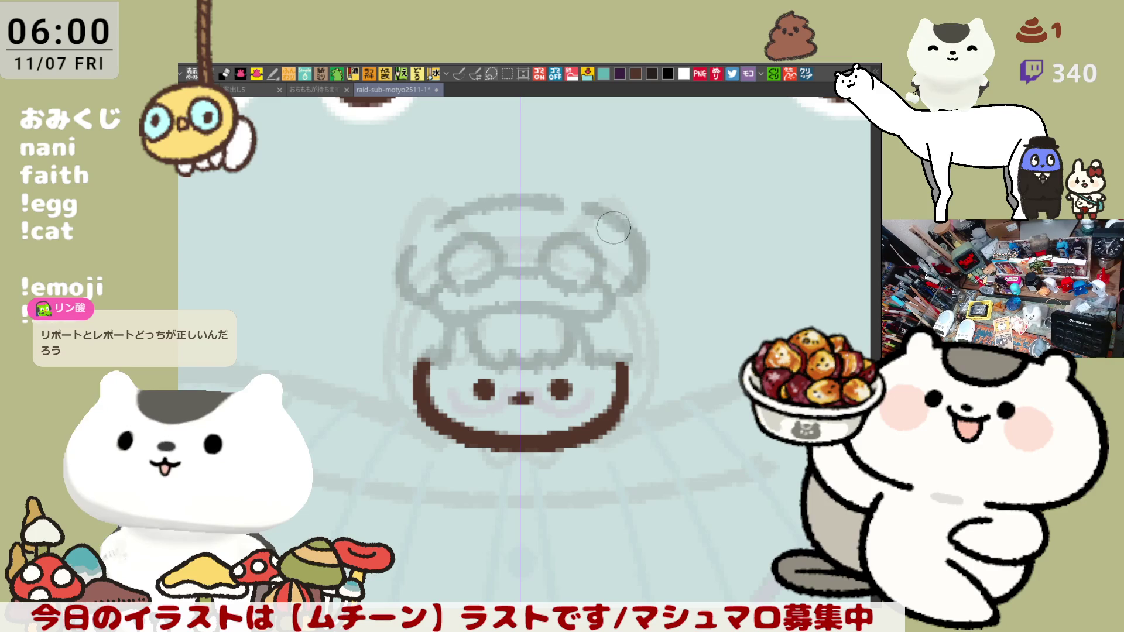
key(ctrl+z)
mouse_move(596, 211)
mouse_down()
mouse_move(642, 263)
mouse_move(638, 286)
mouse_move(632, 249)
mouse_move(626, 296)
mouse_up()
key(ctrl+z)
drag(412, 240, 467, 213)
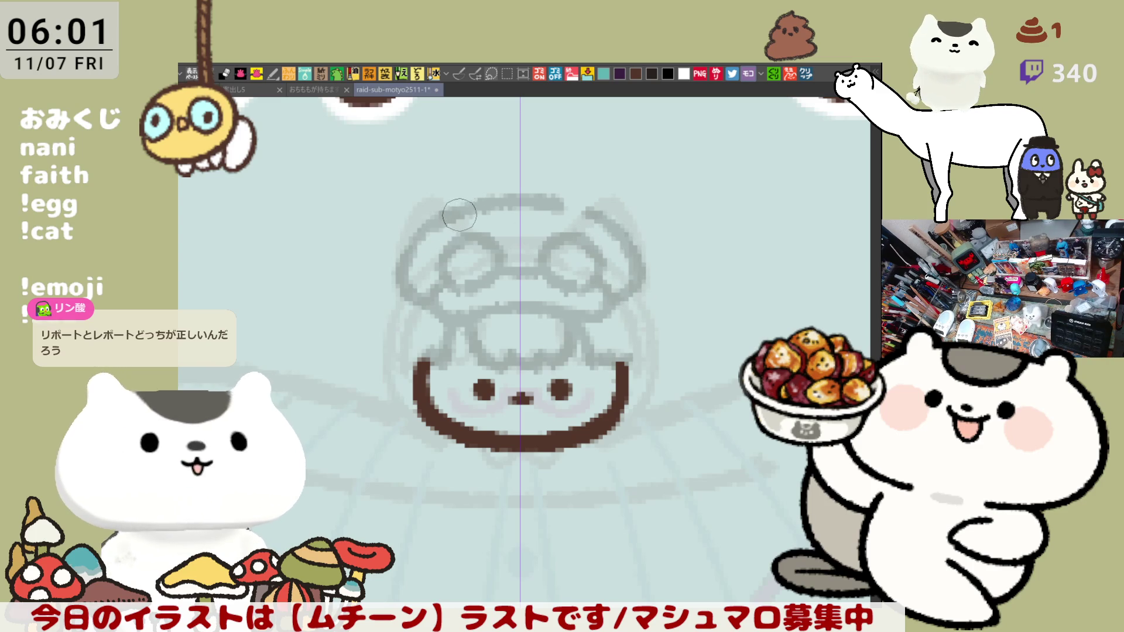
drag(554, 200, 612, 228)
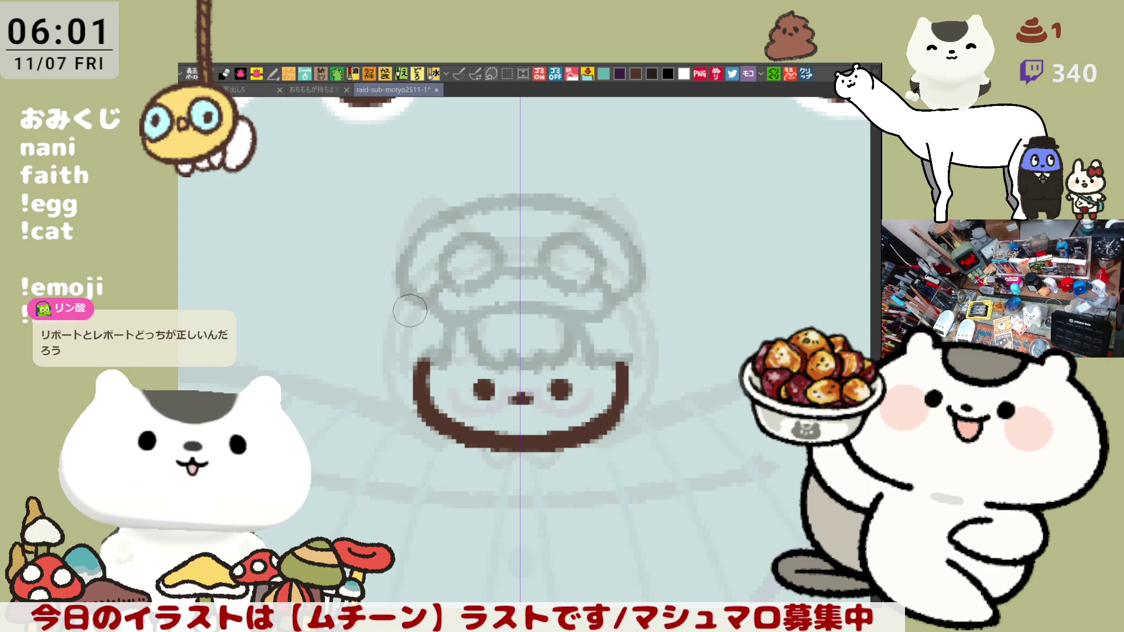
Draw the hood edges down both sides with curls at the lower corners
drag(407, 296, 388, 381)
key(ctrl+z)
drag(404, 275, 398, 389)
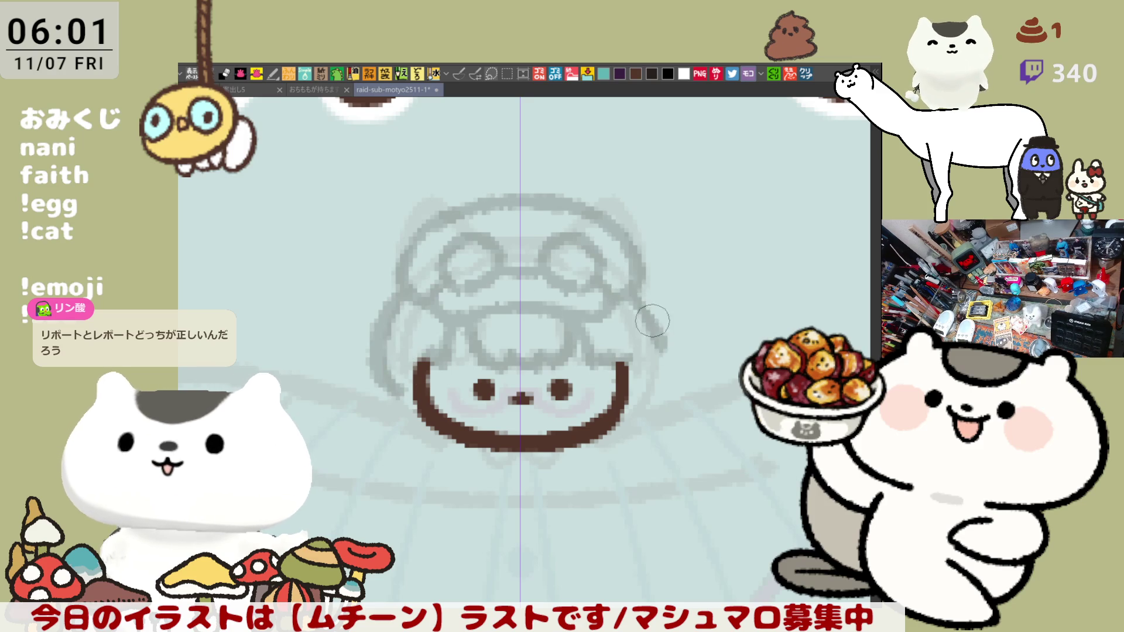
drag(641, 278, 667, 374)
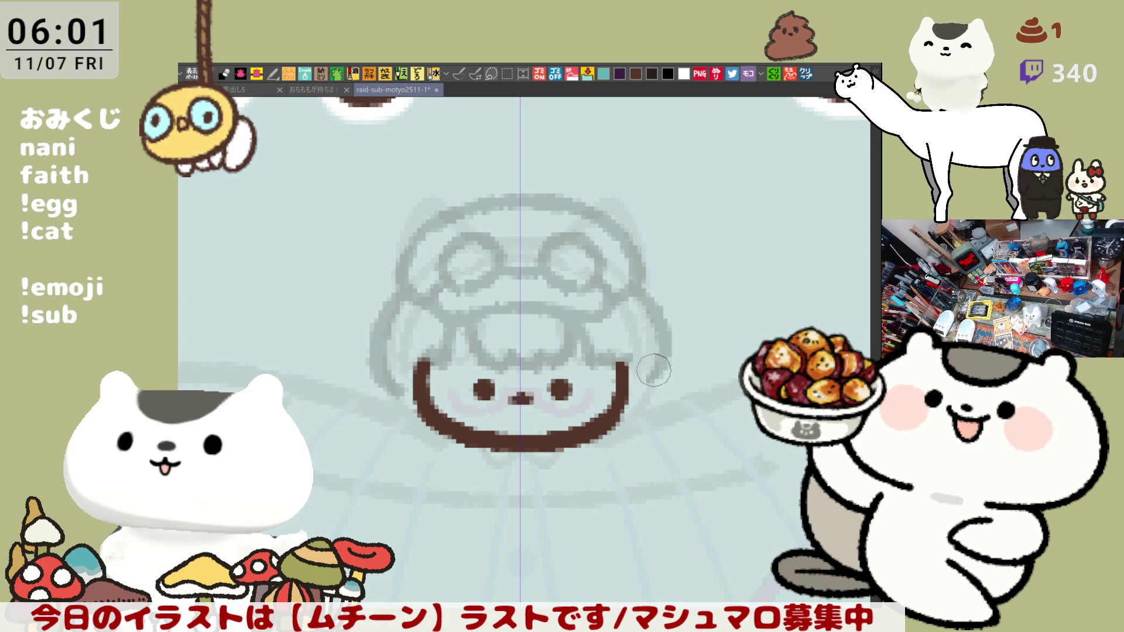
mouse_move(646, 366)
mouse_down()
mouse_move(656, 404)
mouse_move(671, 407)
mouse_up()
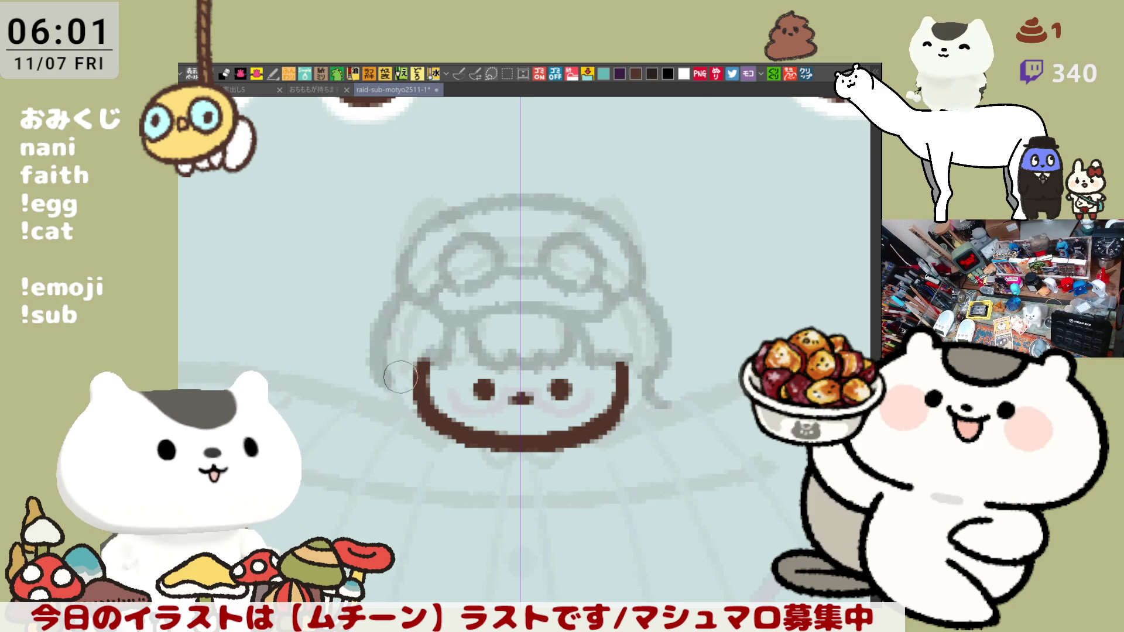
drag(379, 391, 410, 403)
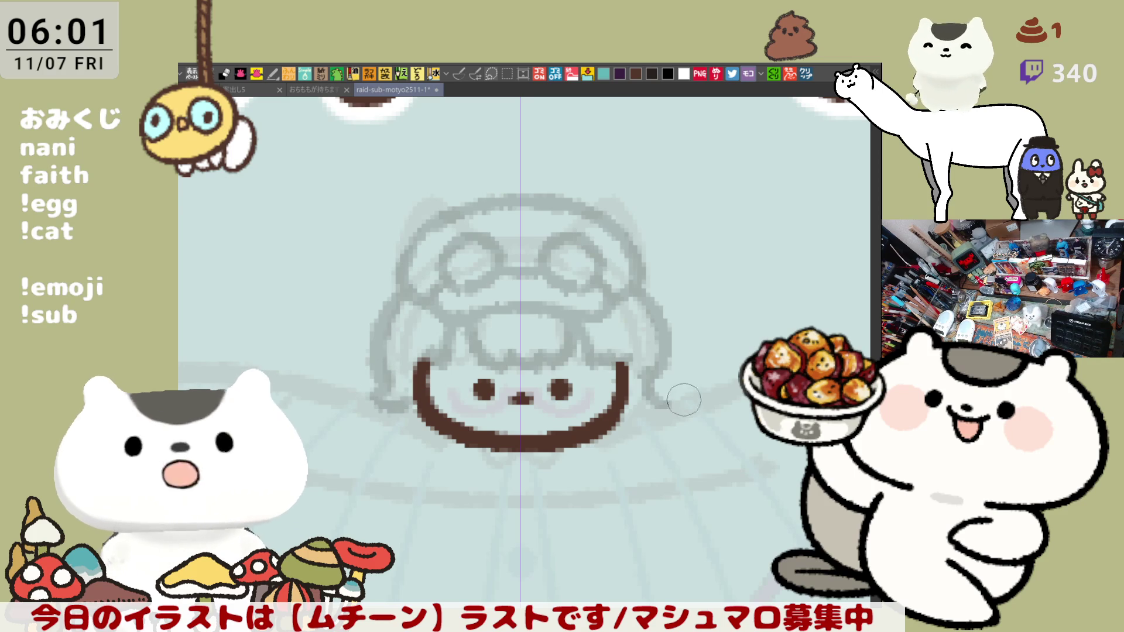
drag(654, 411, 624, 317)
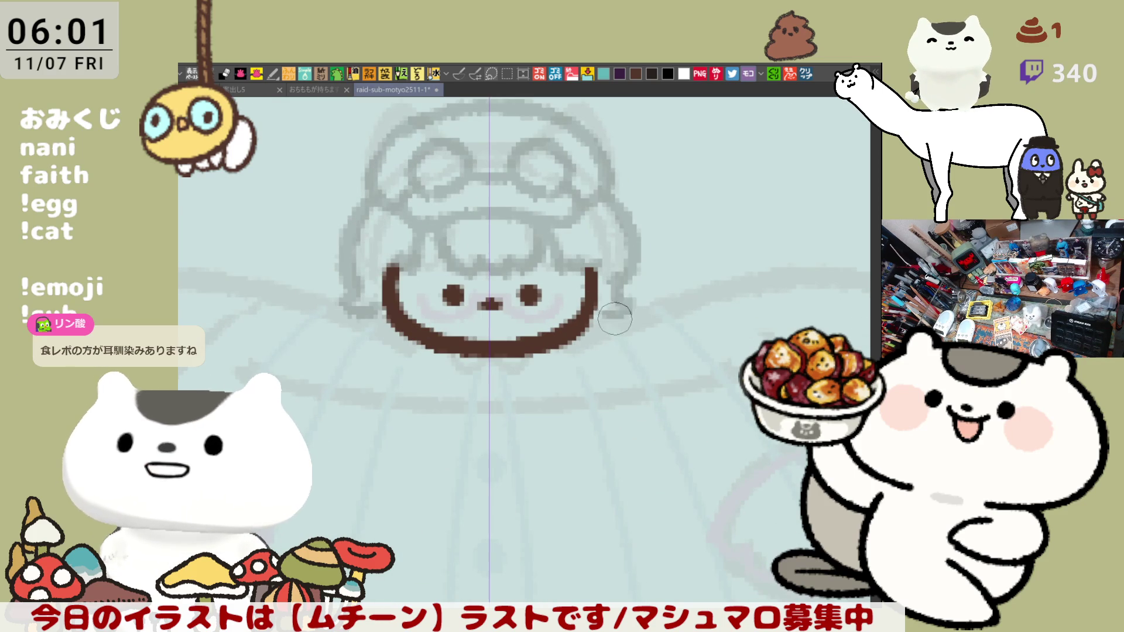
Draw curled grey hair strands on each side of the chin
drag(379, 269, 367, 363)
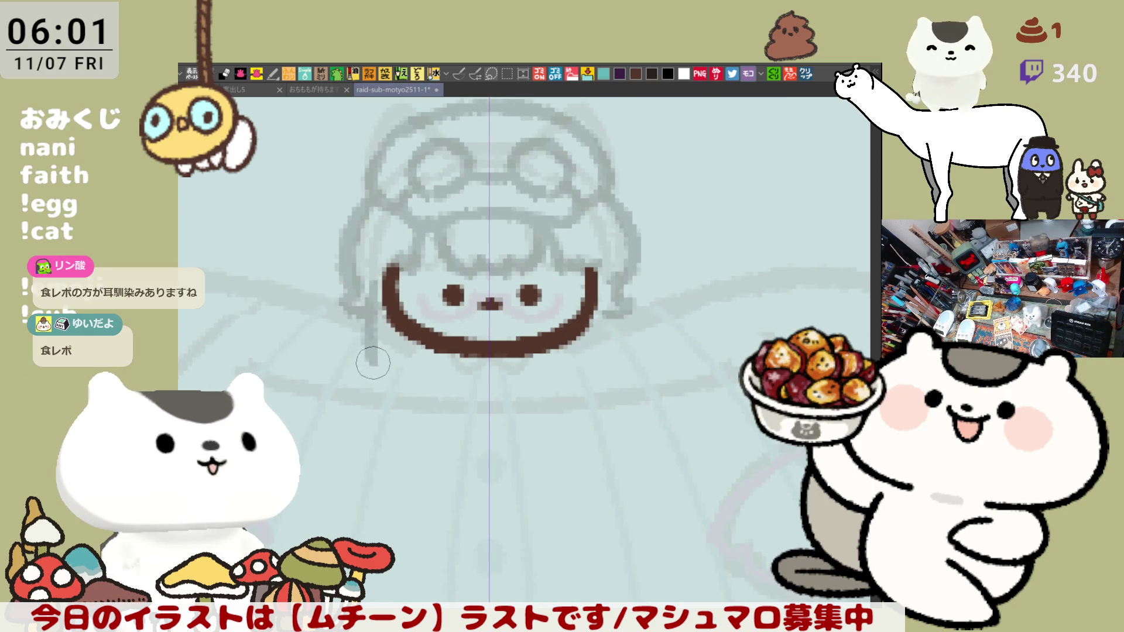
key(ctrl+z)
mouse_move(382, 280)
mouse_down()
mouse_move(368, 358)
mouse_move(395, 356)
mouse_up()
key(ctrl+z)
mouse_move(393, 313)
mouse_down()
mouse_move(379, 375)
mouse_move(404, 382)
mouse_up()
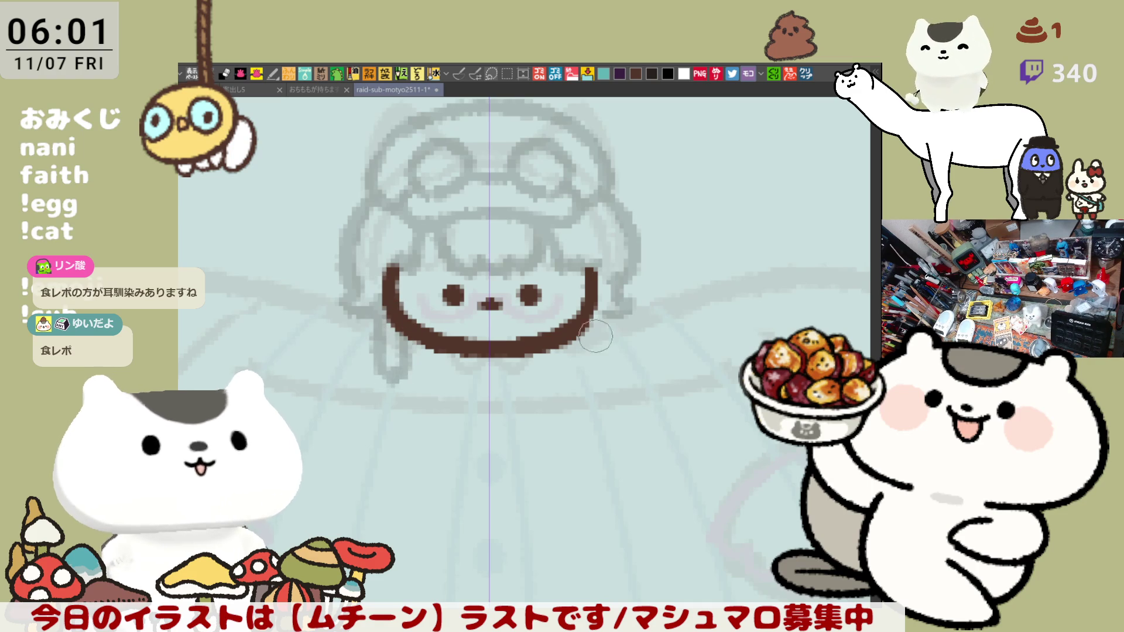
drag(565, 336, 592, 375)
drag(603, 314, 585, 378)
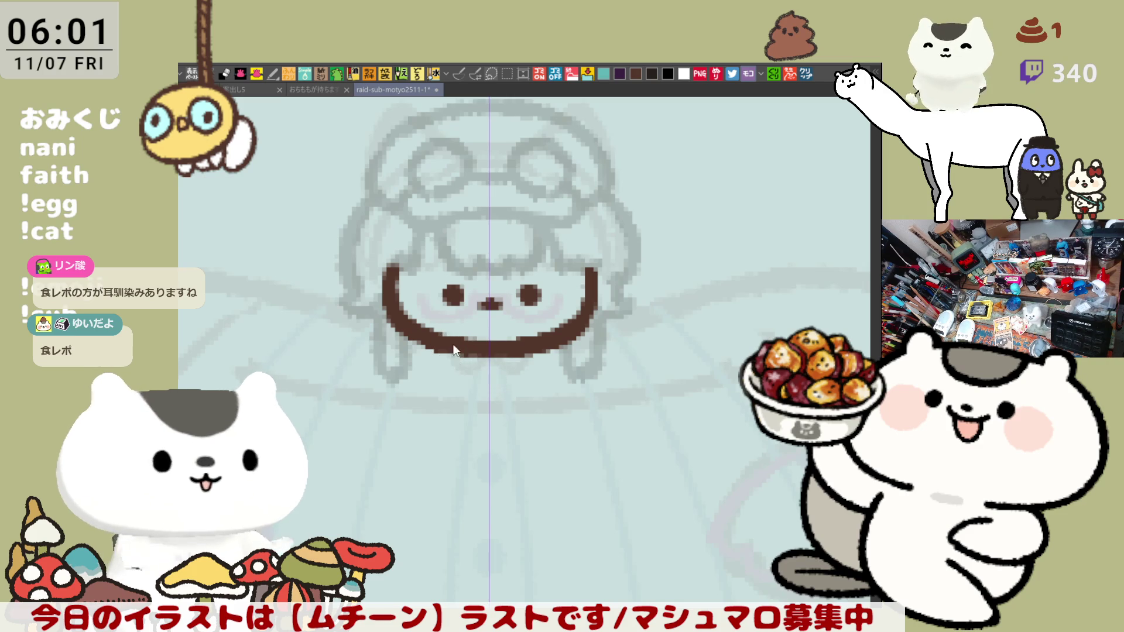
Redraw the sketch lines beneath the chin
drag(436, 337, 492, 392)
mouse_move(469, 351)
mouse_down()
mouse_move(504, 395)
mouse_move(445, 346)
mouse_move(531, 360)
mouse_move(534, 378)
mouse_move(536, 359)
mouse_up()
key(ctrl+z)
drag(526, 411, 535, 380)
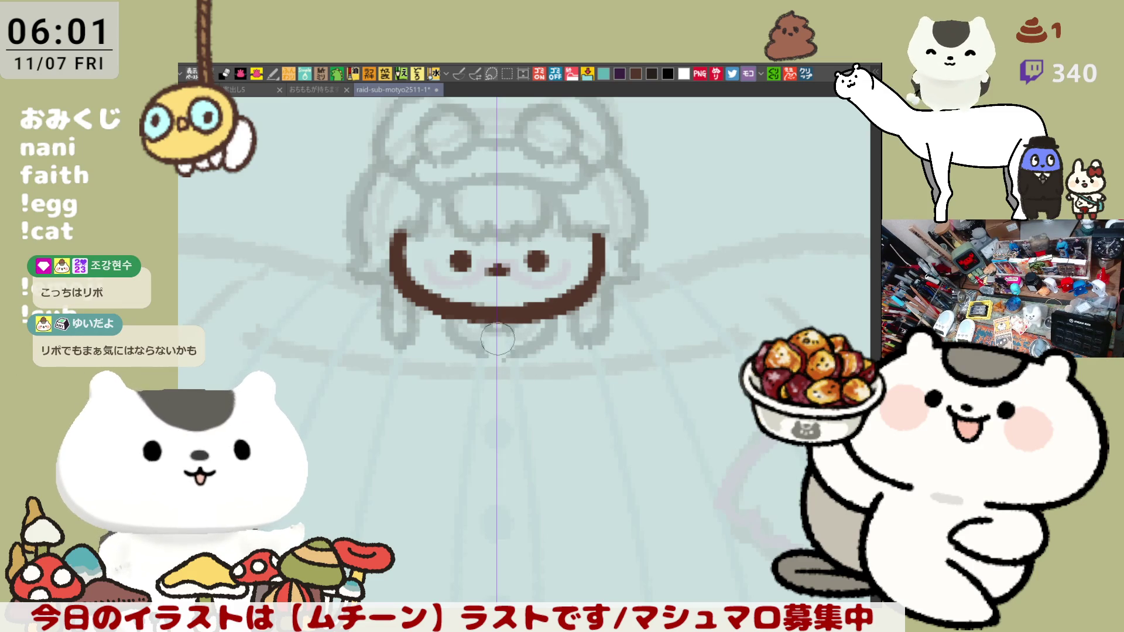
Draw two long horizontal grey lines across the canvas below the face
mouse_move(515, 398)
mouse_down()
mouse_move(518, 341)
mouse_move(492, 339)
mouse_move(501, 355)
mouse_up()
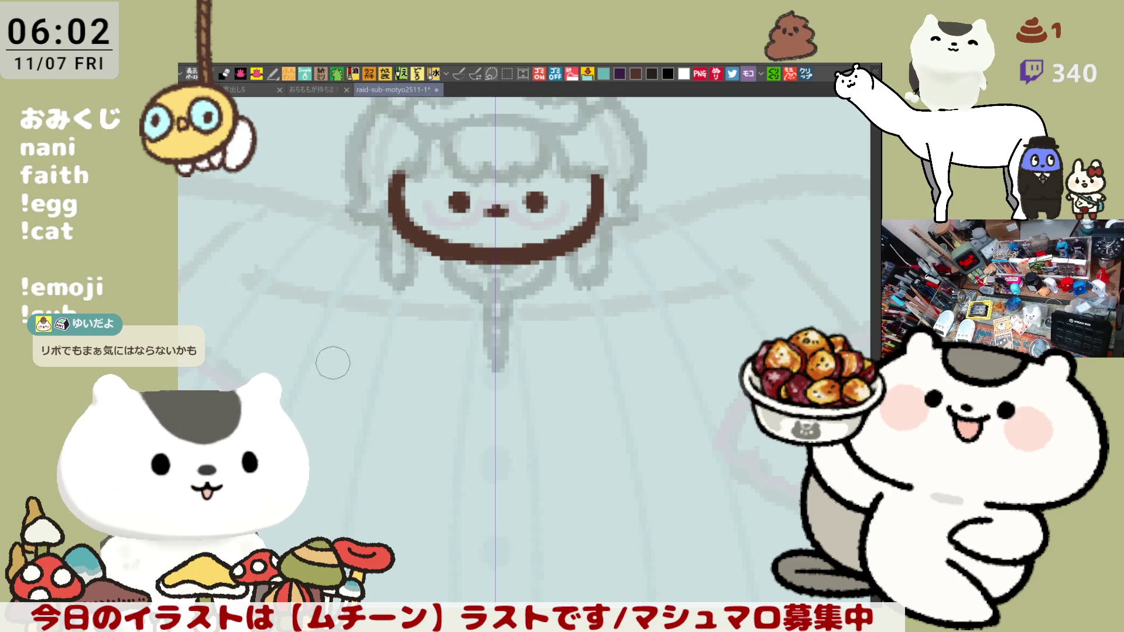
drag(312, 351, 677, 352)
key(ctrl+z)
drag(311, 375, 682, 374)
drag(333, 404, 673, 404)
key(ctrl+z)
drag(328, 403, 667, 402)
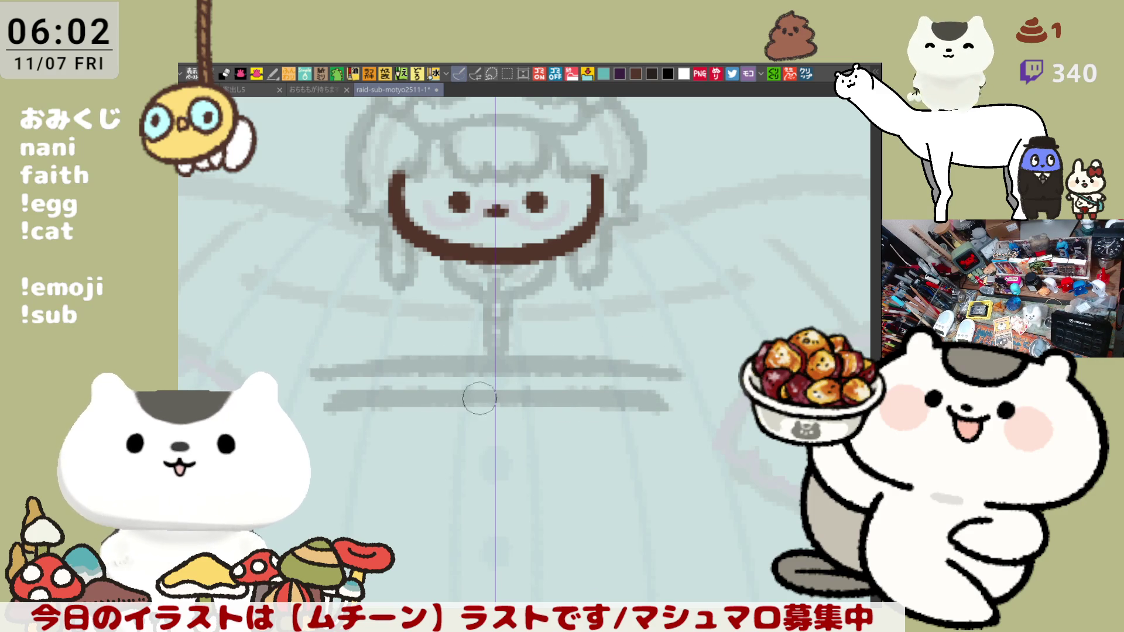
Sketch the narrow neck joining the chin to the horizontal lines
drag(474, 342, 469, 401)
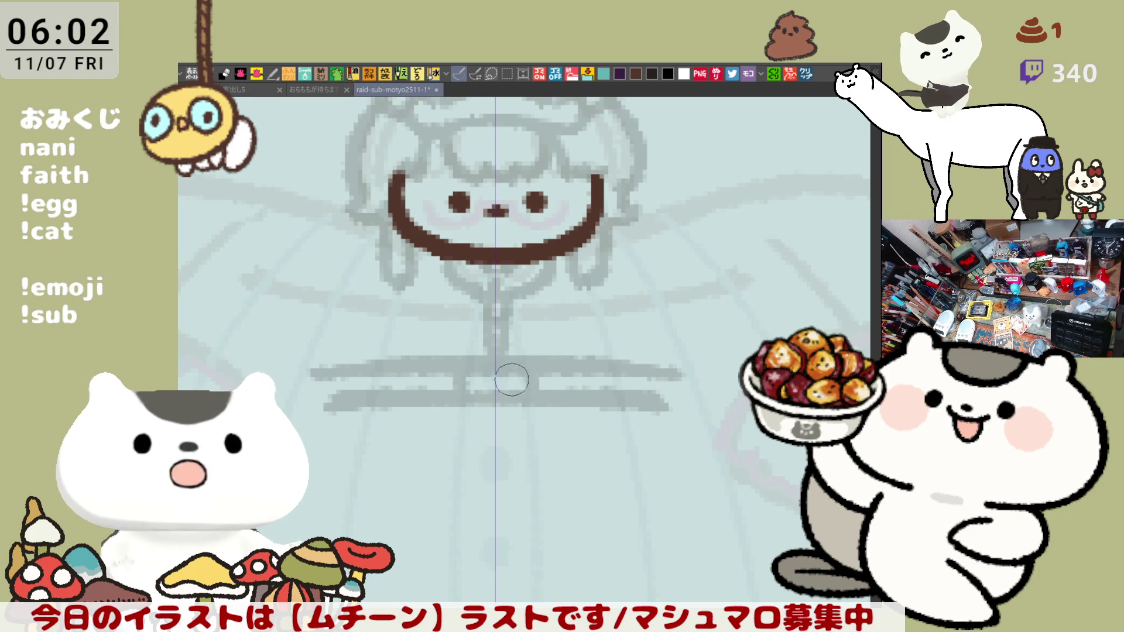
drag(484, 363, 485, 370)
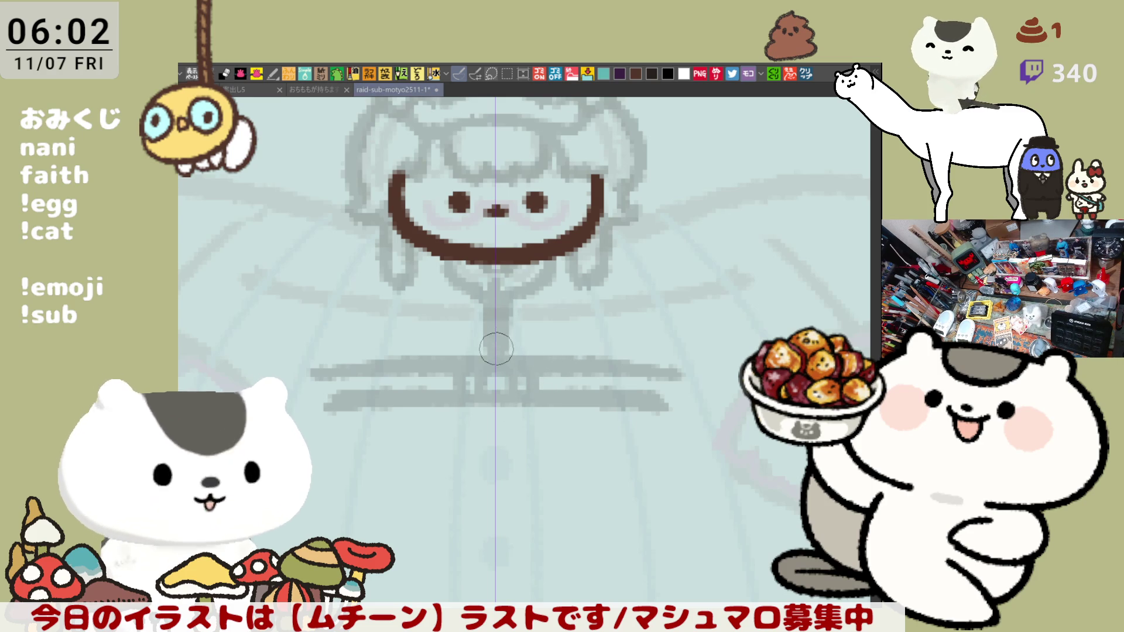
drag(494, 306, 494, 321)
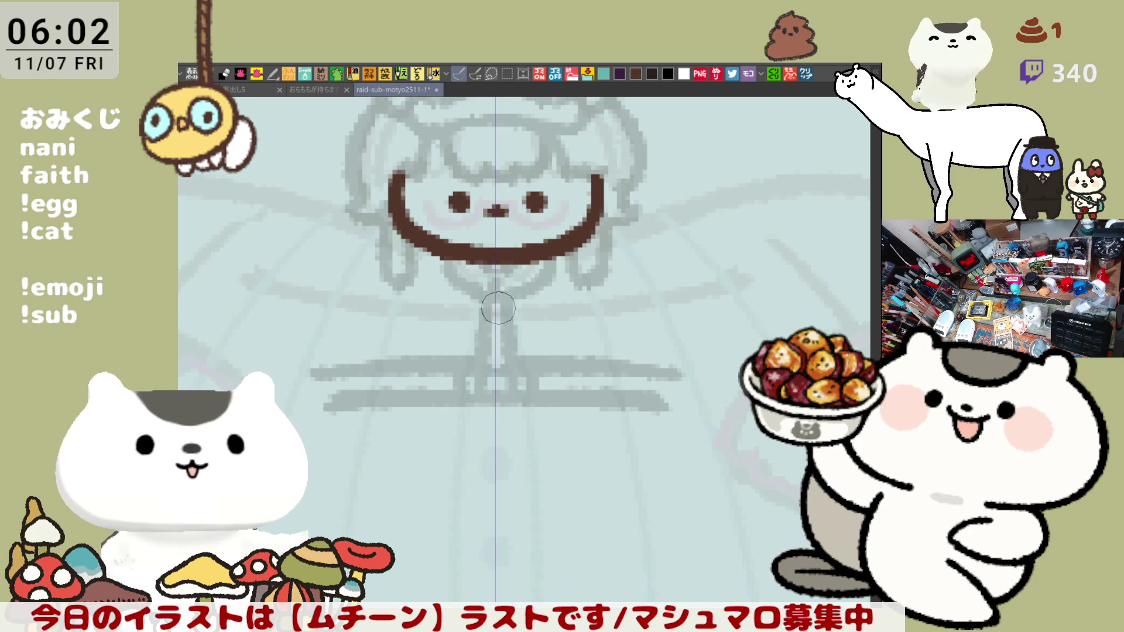
key(ctrl+z)
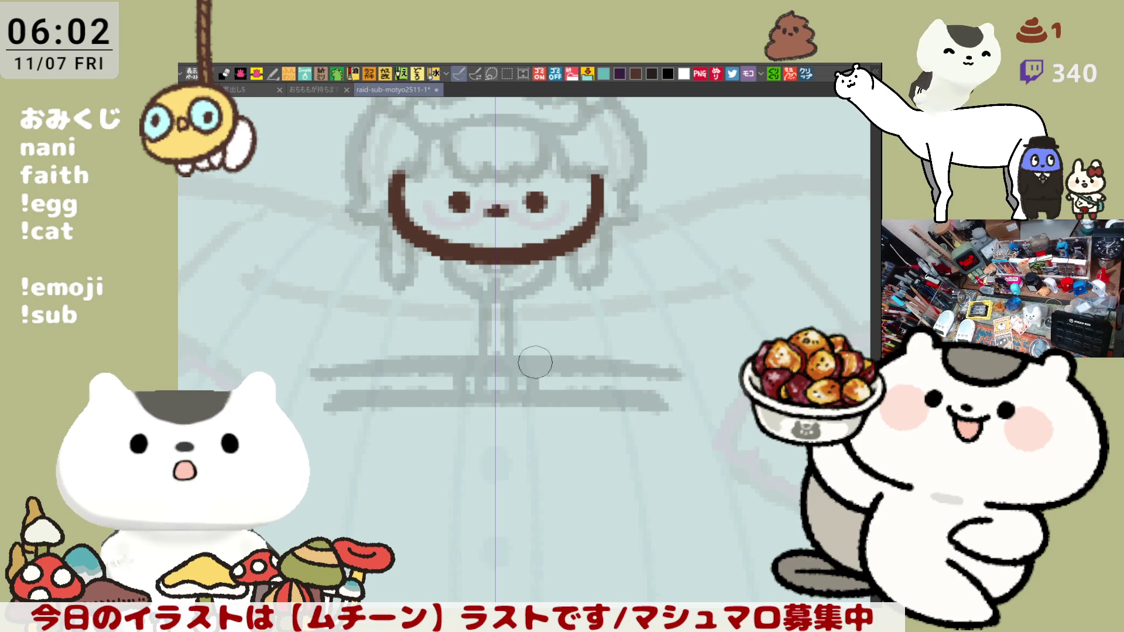
drag(535, 359, 416, 382)
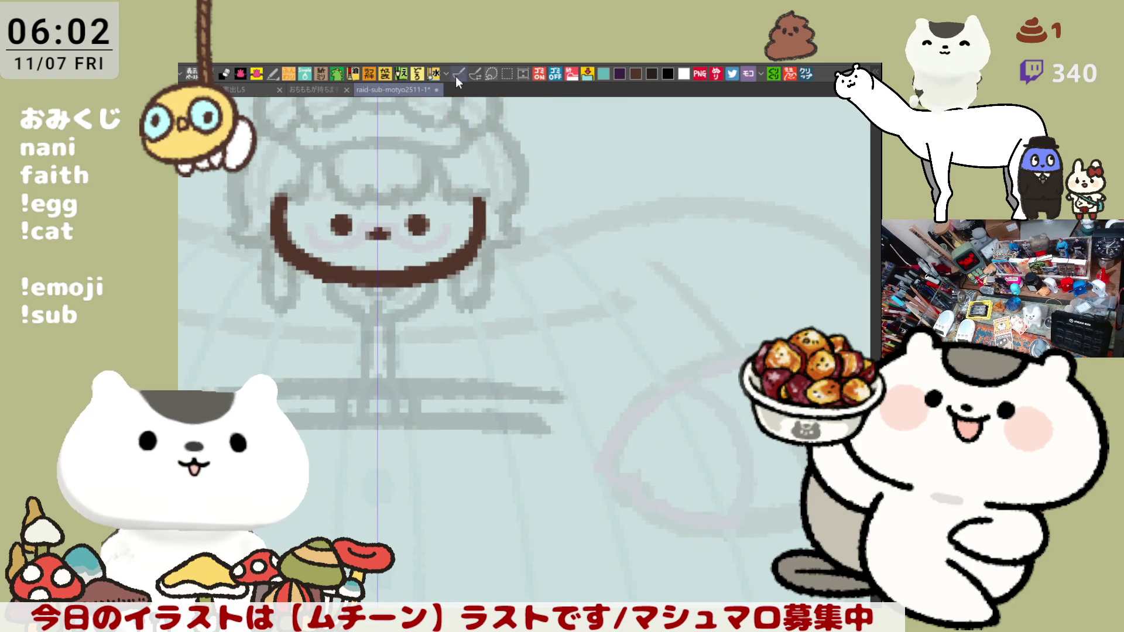
Doodle the kanji 茶 beside the character
drag(625, 297, 497, 261)
drag(557, 176, 557, 241)
drag(593, 175, 592, 237)
drag(515, 213, 656, 211)
mouse_move(568, 245)
mouse_down()
mouse_move(521, 292)
mouse_move(653, 274)
mouse_up()
drag(528, 290, 636, 293)
mouse_move(595, 266)
mouse_down()
mouse_move(594, 341)
mouse_move(548, 336)
mouse_up()
drag(608, 298, 659, 333)
scroll(605, 358, down, 2)
Write 道 beneath it and frame 茶道 with a rectangle
mouse_move(588, 319)
mouse_down()
mouse_move(615, 343)
mouse_move(656, 337)
mouse_move(587, 377)
mouse_move(587, 439)
mouse_up()
mouse_move(588, 366)
mouse_down()
mouse_move(638, 364)
mouse_move(641, 442)
mouse_up()
mouse_move(594, 391)
mouse_down()
mouse_move(639, 390)
mouse_move(639, 413)
mouse_up()
drag(588, 438, 641, 438)
mouse_move(553, 337)
mouse_down()
mouse_move(577, 358)
mouse_move(565, 410)
mouse_up()
mouse_move(530, 398)
mouse_down()
mouse_move(534, 436)
mouse_move(674, 465)
mouse_up()
mouse_move(657, 413)
mouse_down()
mouse_move(646, 479)
mouse_move(655, 489)
mouse_up()
mouse_move(521, 193)
mouse_down()
mouse_move(726, 199)
mouse_move(632, 580)
mouse_move(502, 205)
mouse_move(507, 179)
mouse_up()
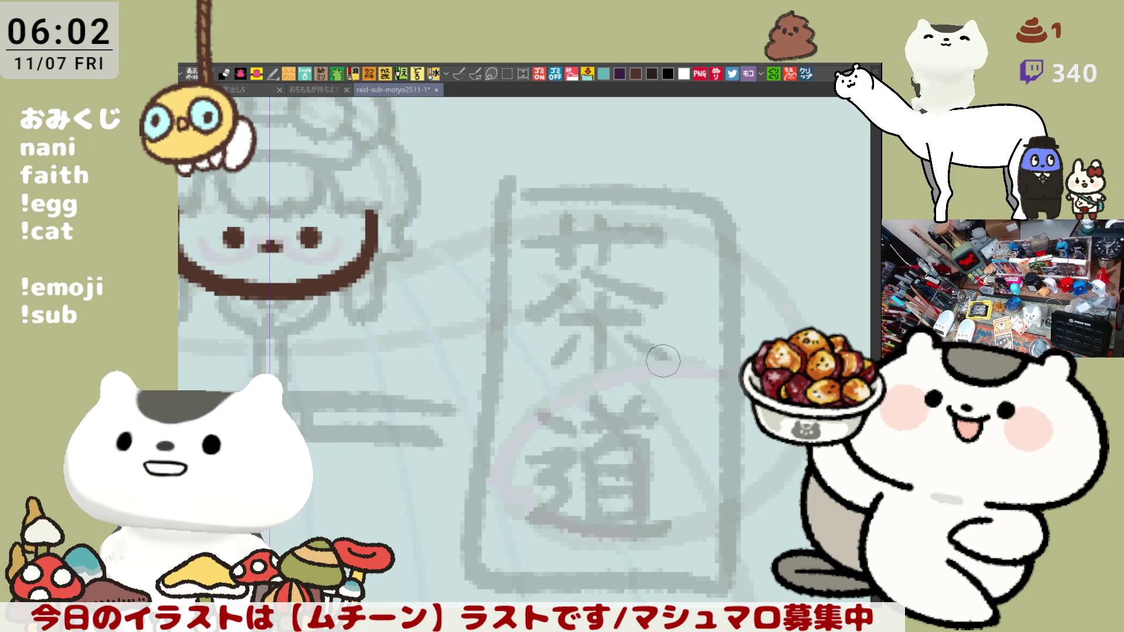
Marquee-select the 茶道 doodle, delete it and deselect
scroll(769, 508, down, 2)
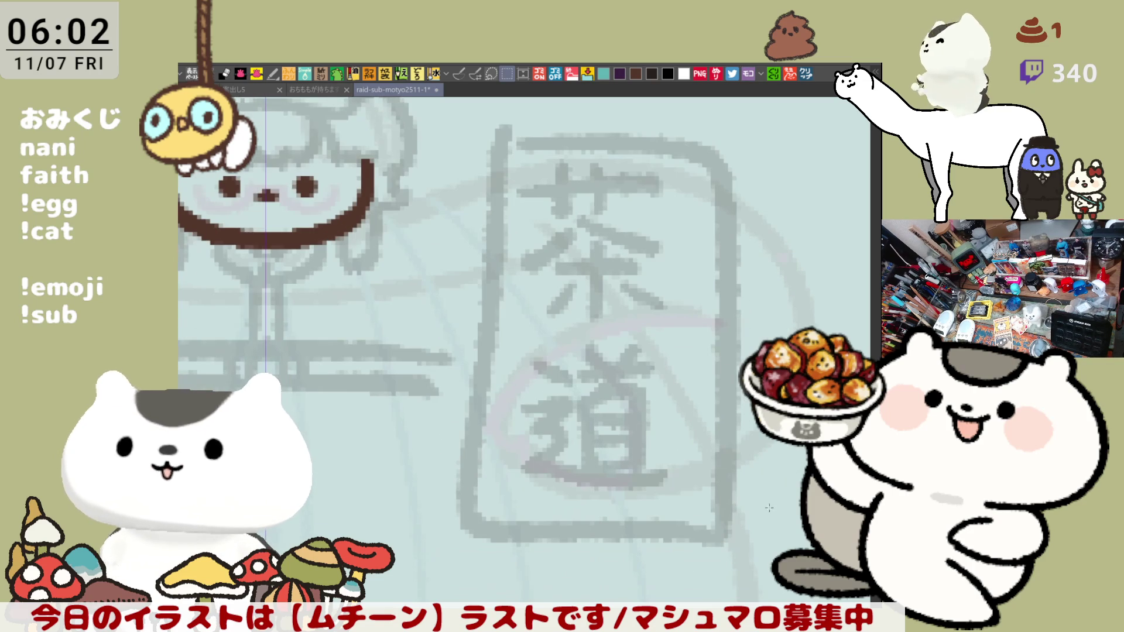
scroll(513, 407, down, 2)
drag(745, 541, 467, 196)
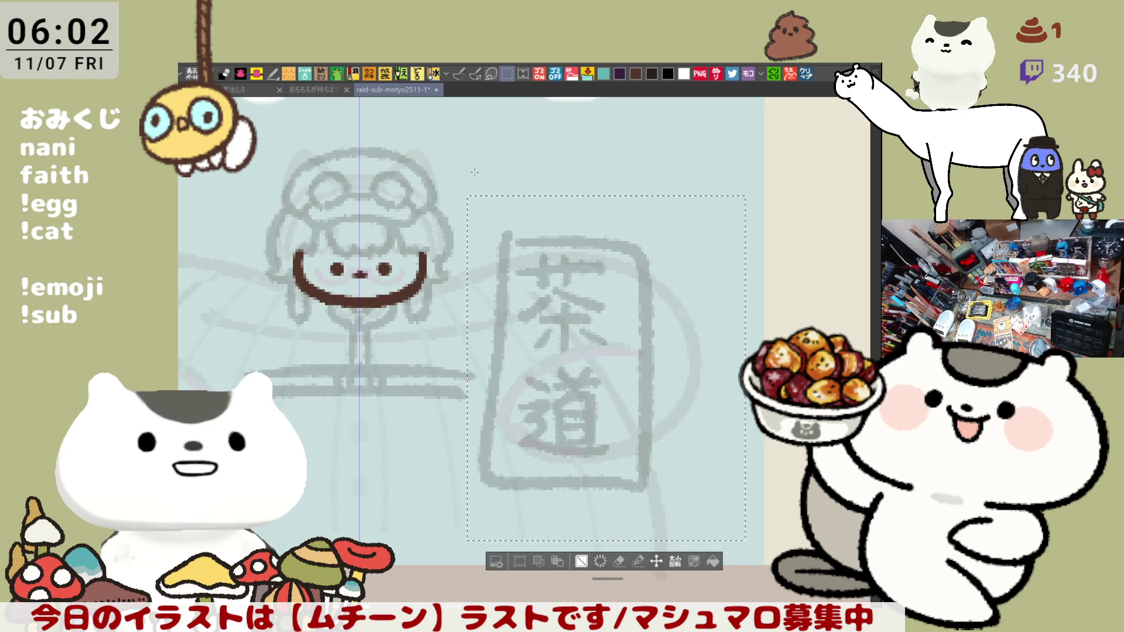
key(Delete)
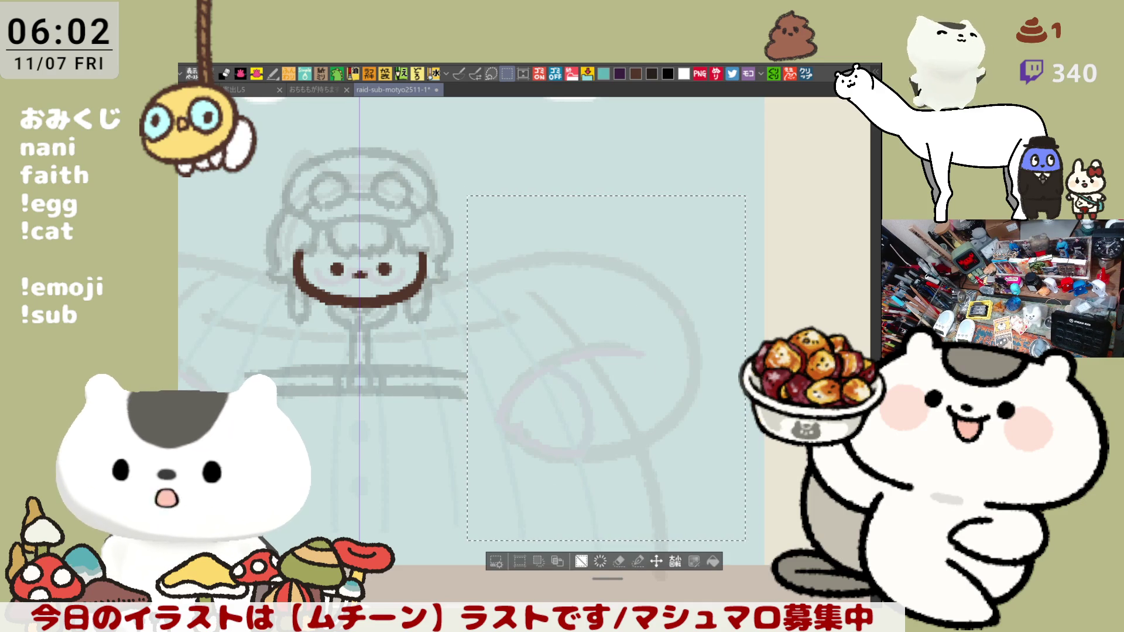
key(ctrl+d)
Flip the canvas view horizontally and frame the character, testing and undoing early body strokes
key(h)
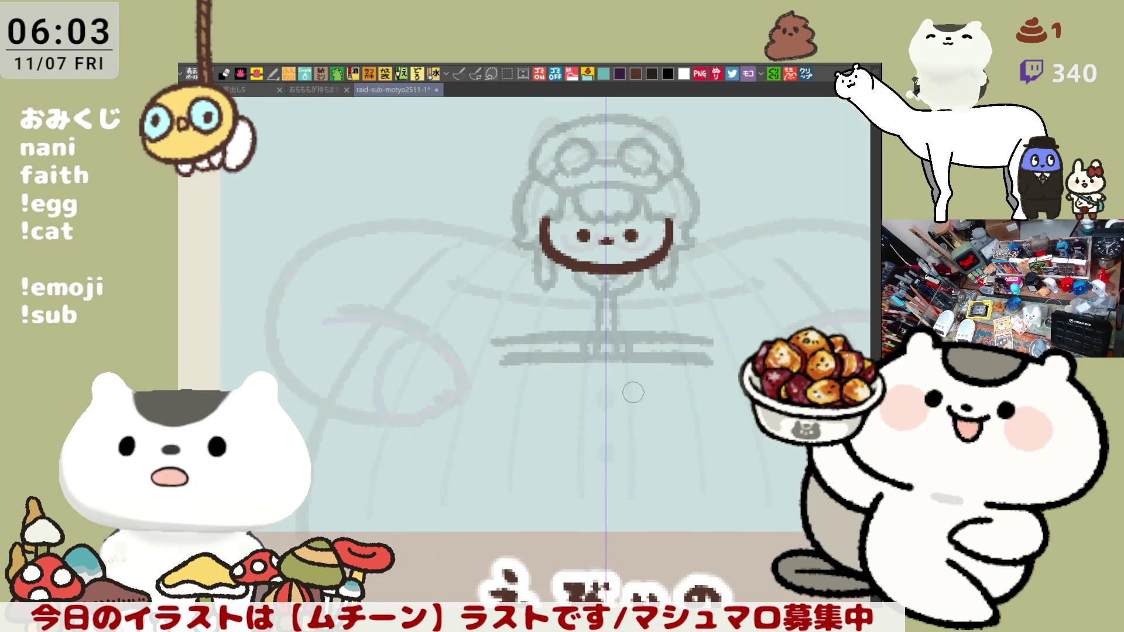
drag(606, 384, 526, 410)
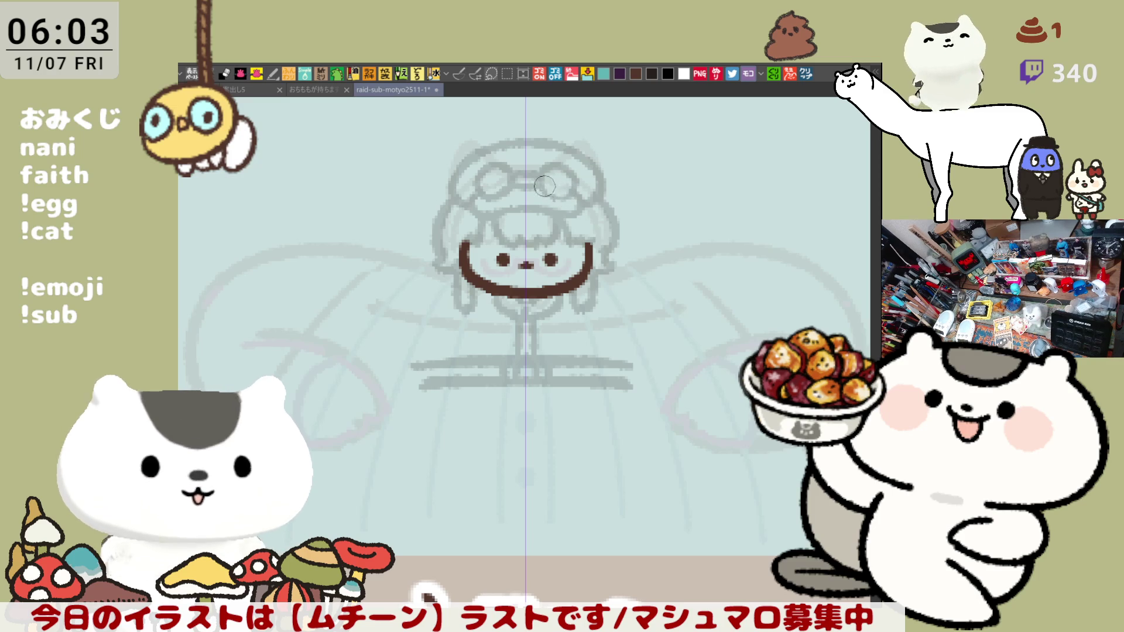
drag(531, 183, 587, 179)
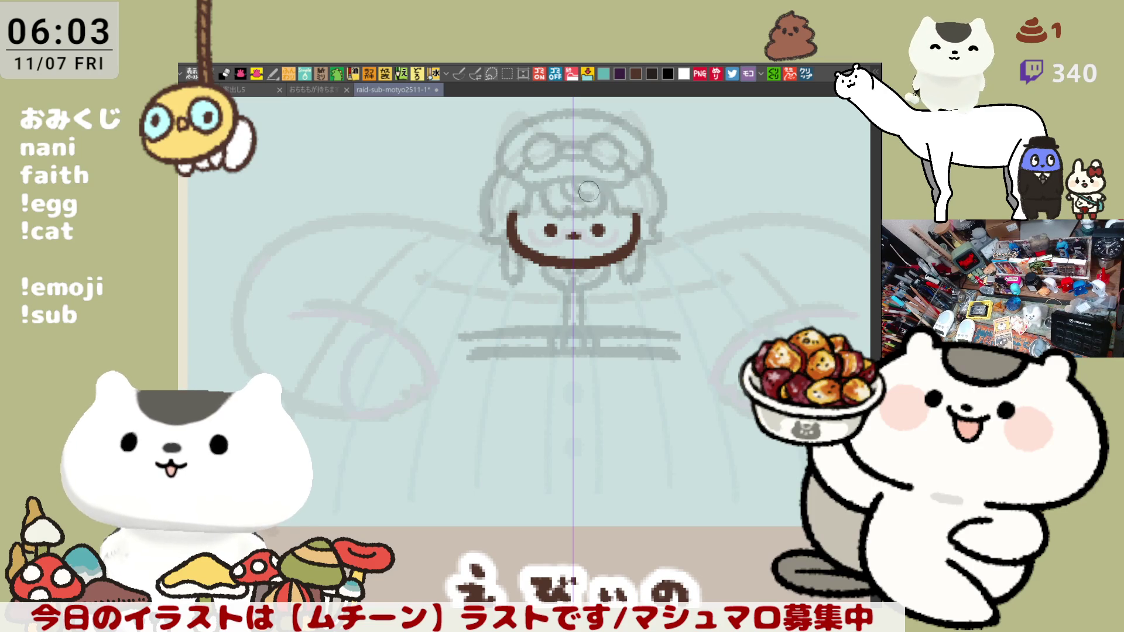
mouse_move(636, 289)
mouse_down()
mouse_move(641, 258)
mouse_move(578, 263)
mouse_move(605, 269)
mouse_up()
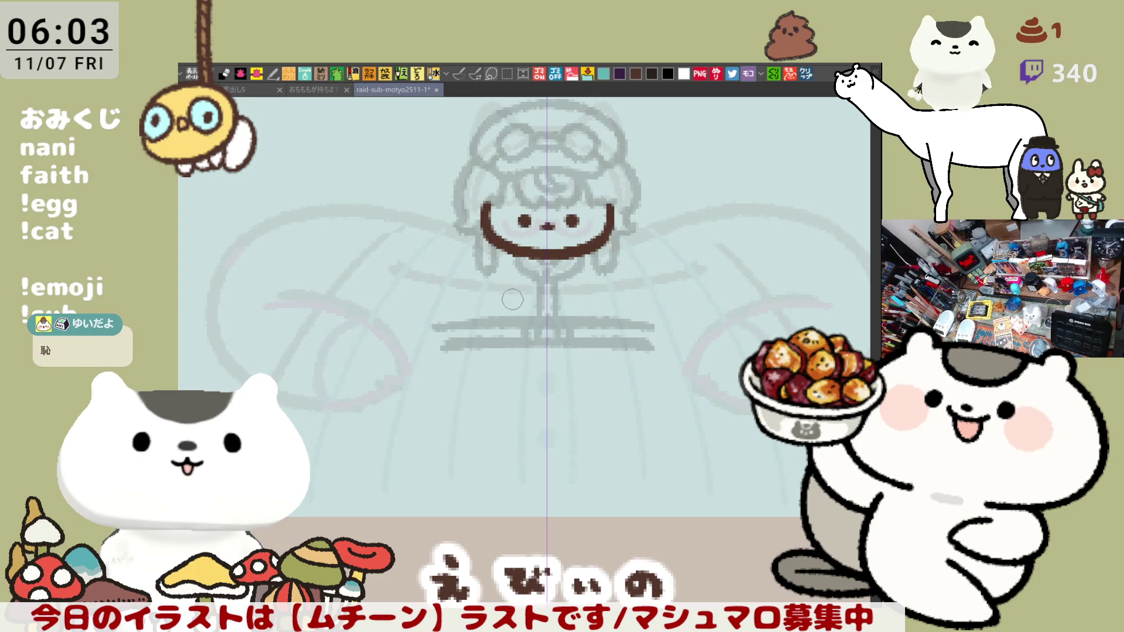
drag(479, 284, 533, 393)
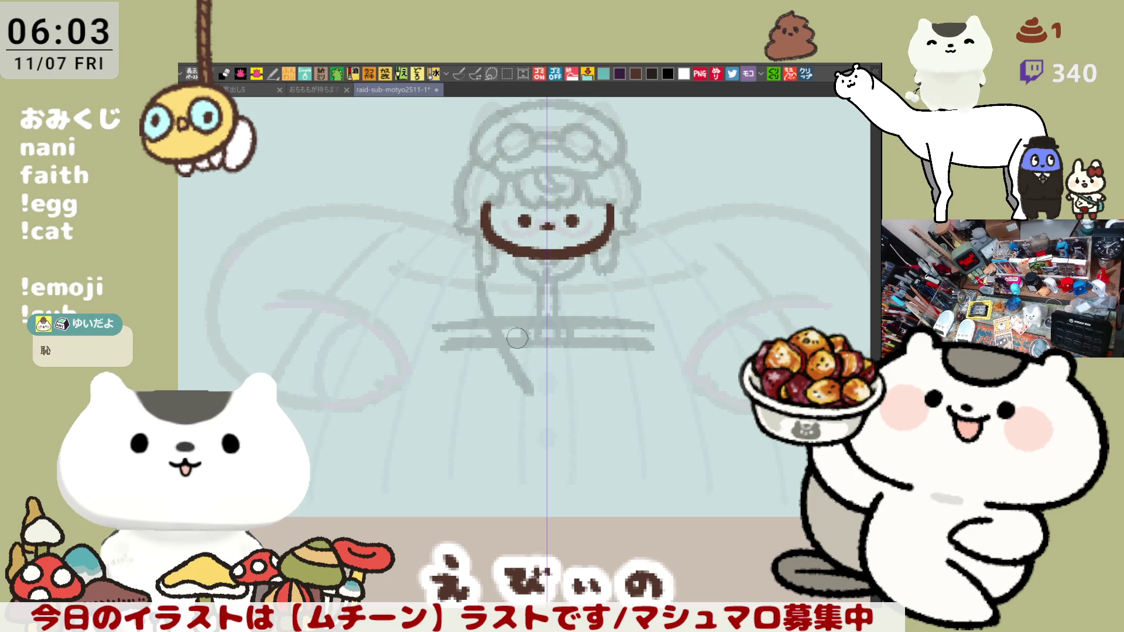
key(ctrl+z)
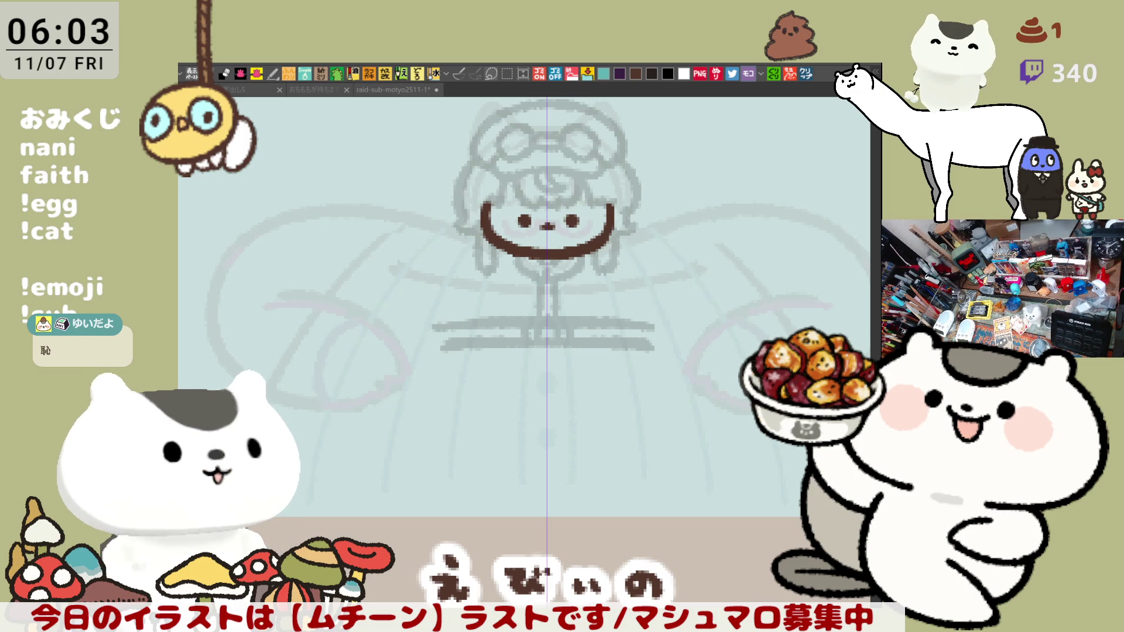
drag(598, 286, 538, 297)
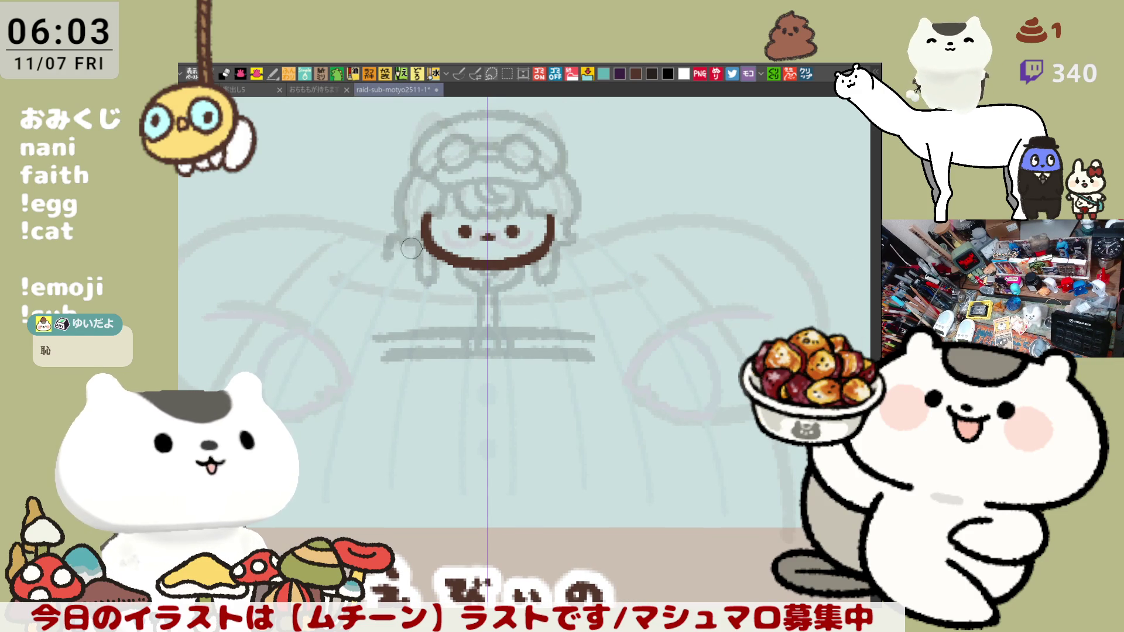
drag(381, 232, 386, 266)
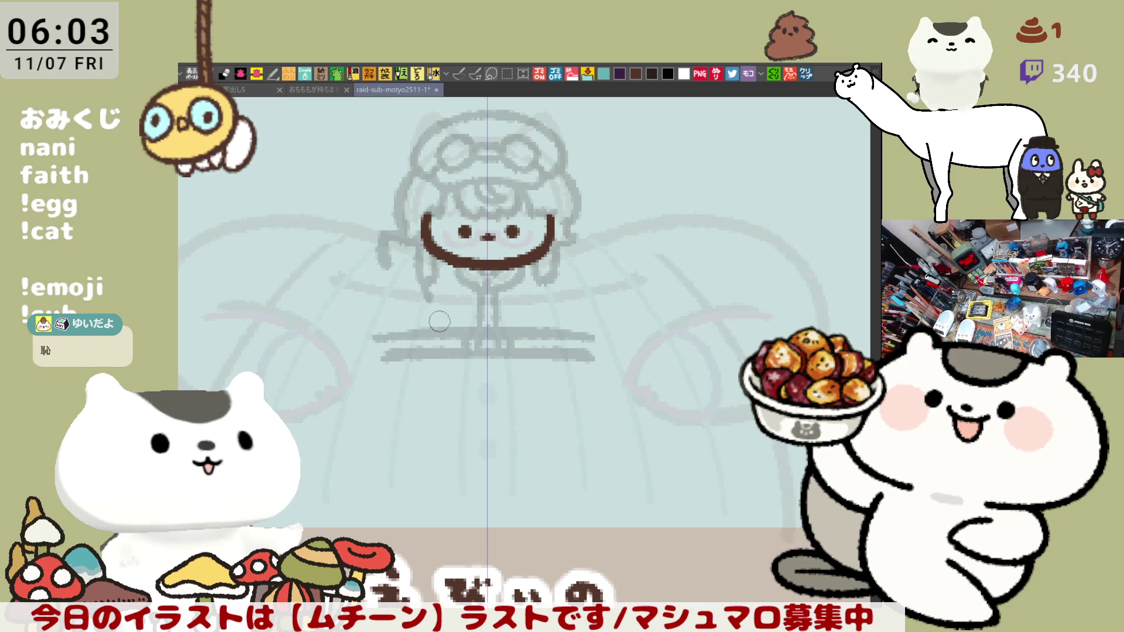
key(ctrl+z)
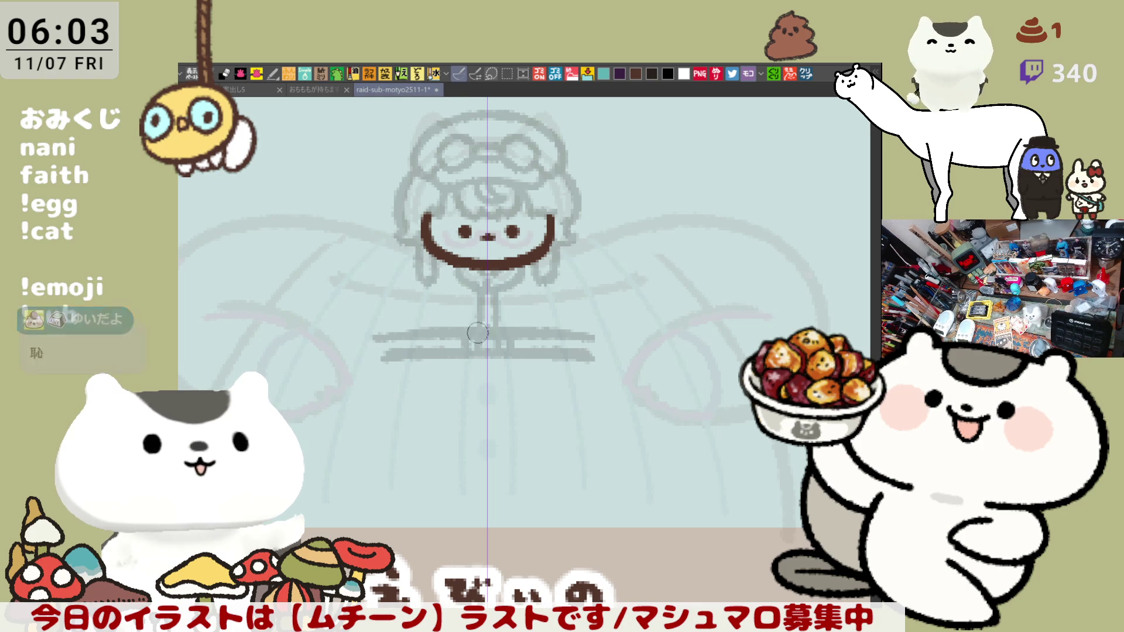
Sketch the body below the face, replacing a V-shaped bottom with a rounded U shape
drag(419, 266, 436, 328)
drag(556, 275, 542, 328)
drag(445, 357, 486, 451)
drag(530, 360, 489, 451)
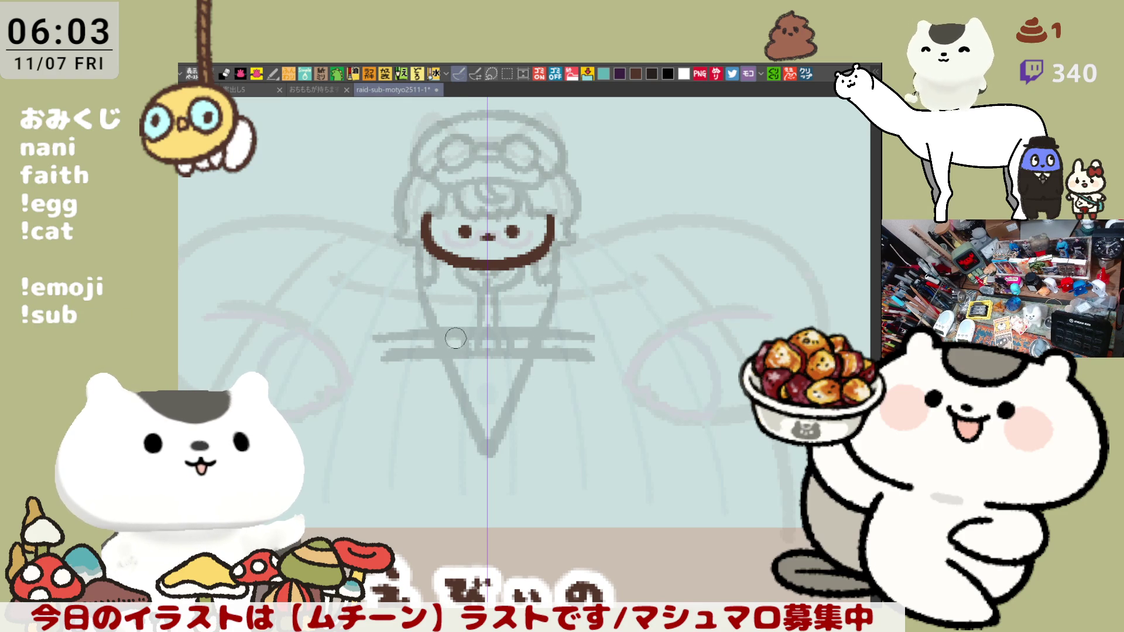
key(ctrl+z)
key(ctrl+z)
key(ctrl+z)
drag(391, 237, 485, 419)
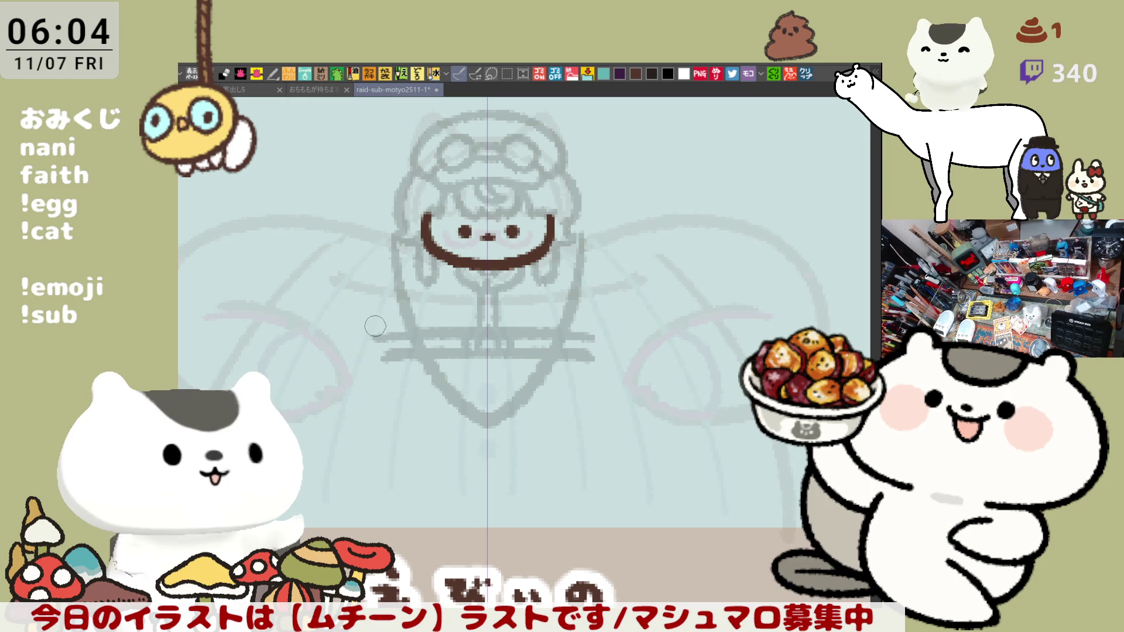
mouse_move(392, 347)
mouse_down()
mouse_move(416, 361)
mouse_move(451, 341)
mouse_up()
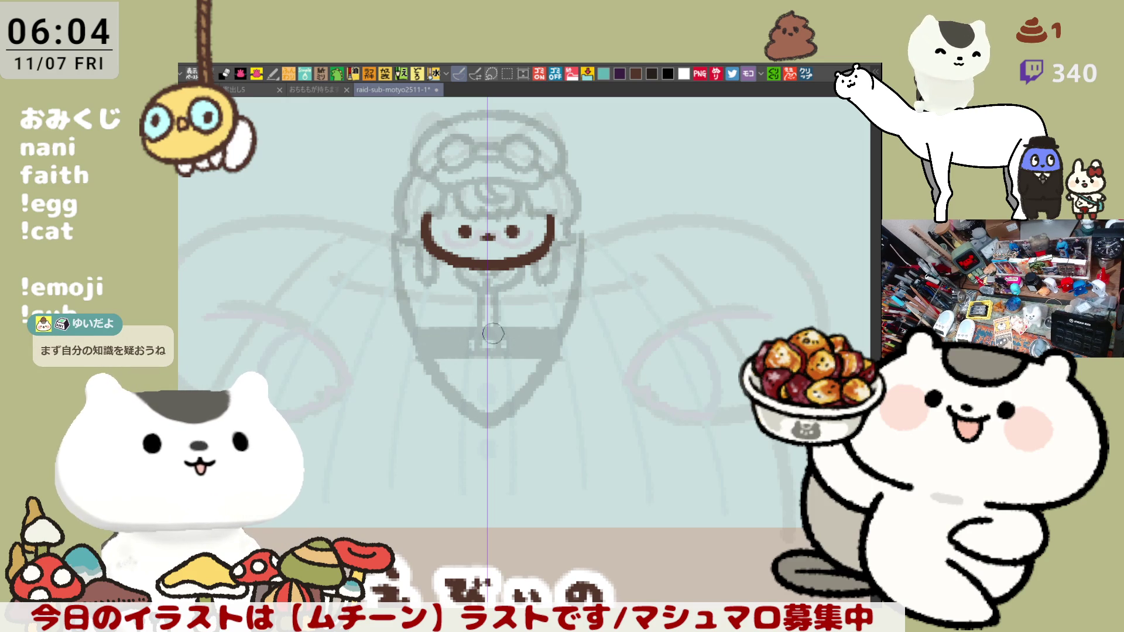
Sketch mirrored arms rising beside the head, redrawing one arm down the side
drag(574, 220, 610, 225)
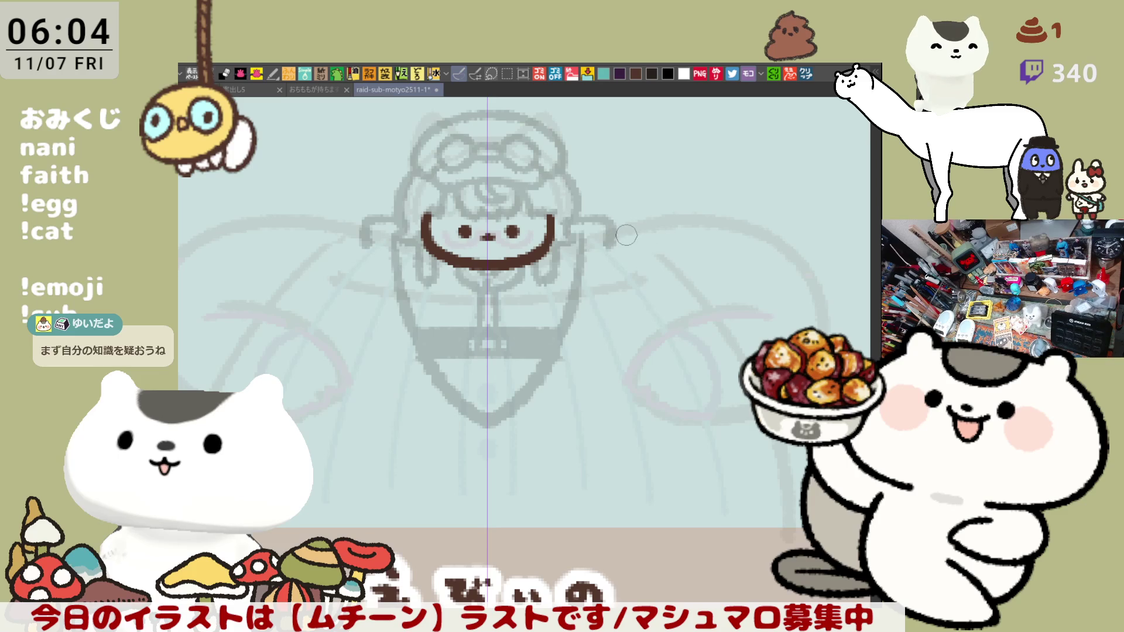
mouse_move(607, 245)
mouse_down()
mouse_move(670, 225)
mouse_move(712, 304)
mouse_up()
key(ctrl+z)
drag(673, 225, 712, 307)
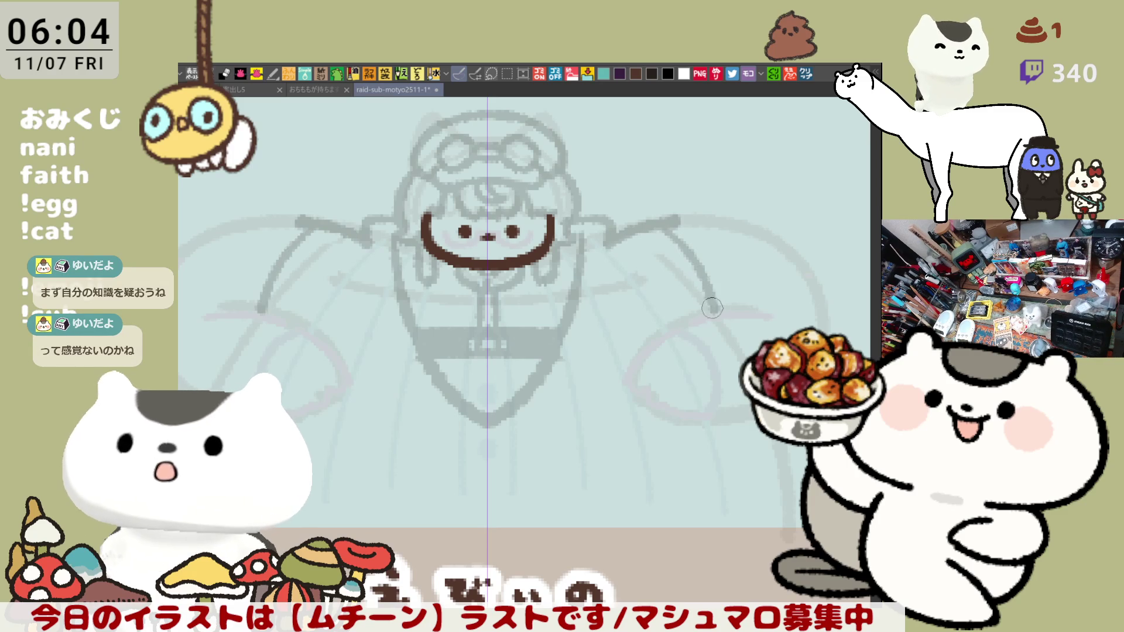
Retry the mirrored arm strokes several times, settling on a shorter diagonal arm line
key(ctrl+z)
drag(673, 225, 726, 322)
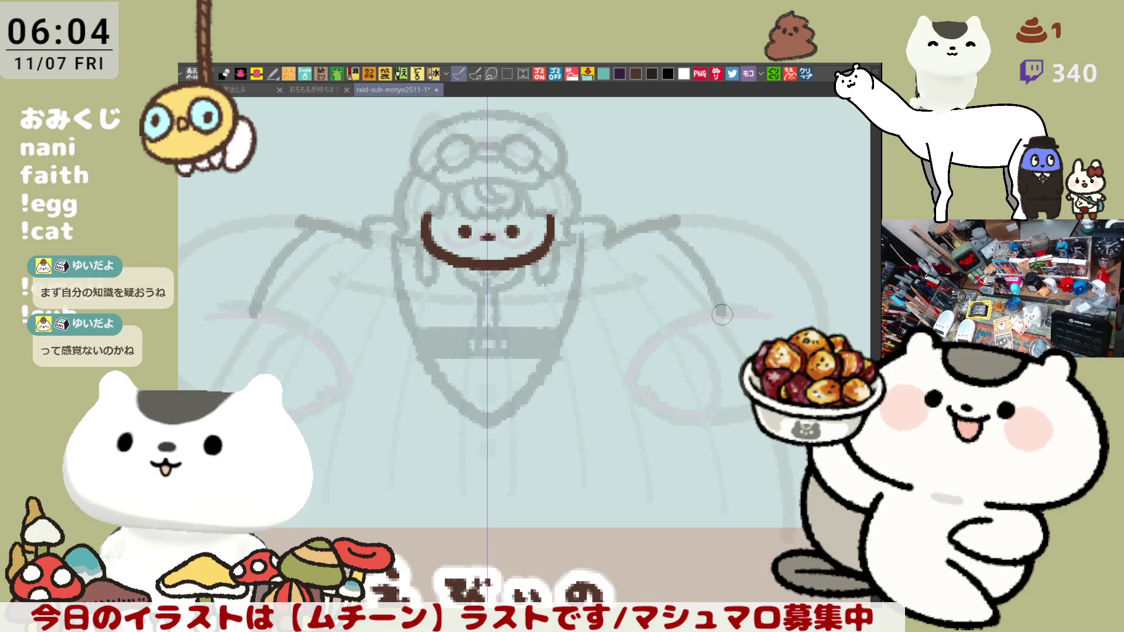
key(ctrl+z)
drag(673, 226, 730, 319)
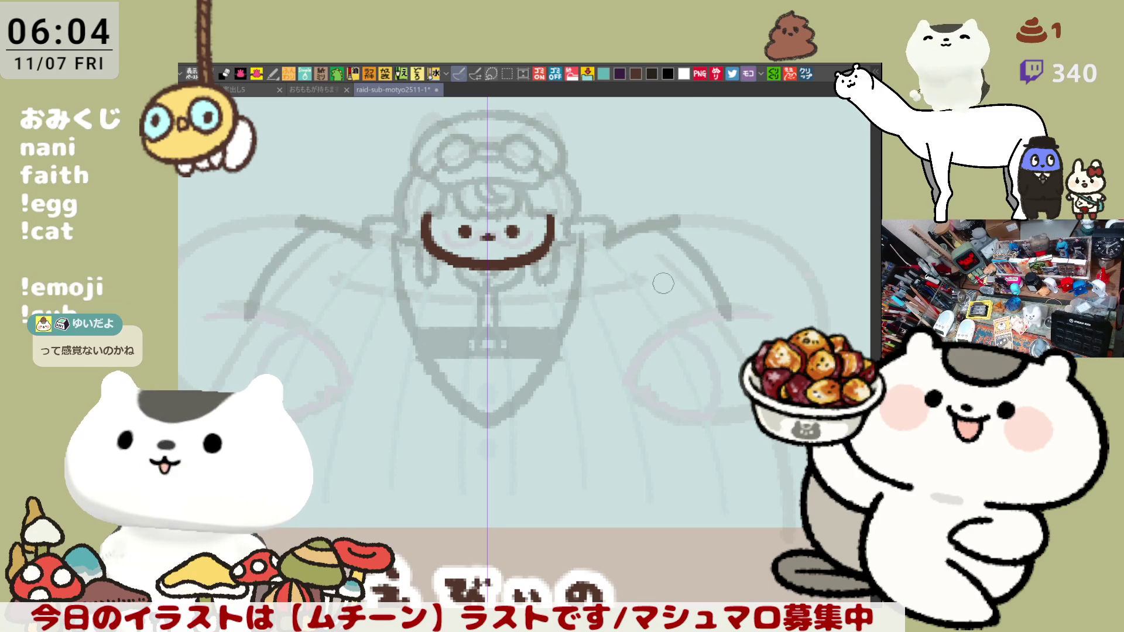
drag(615, 240, 659, 299)
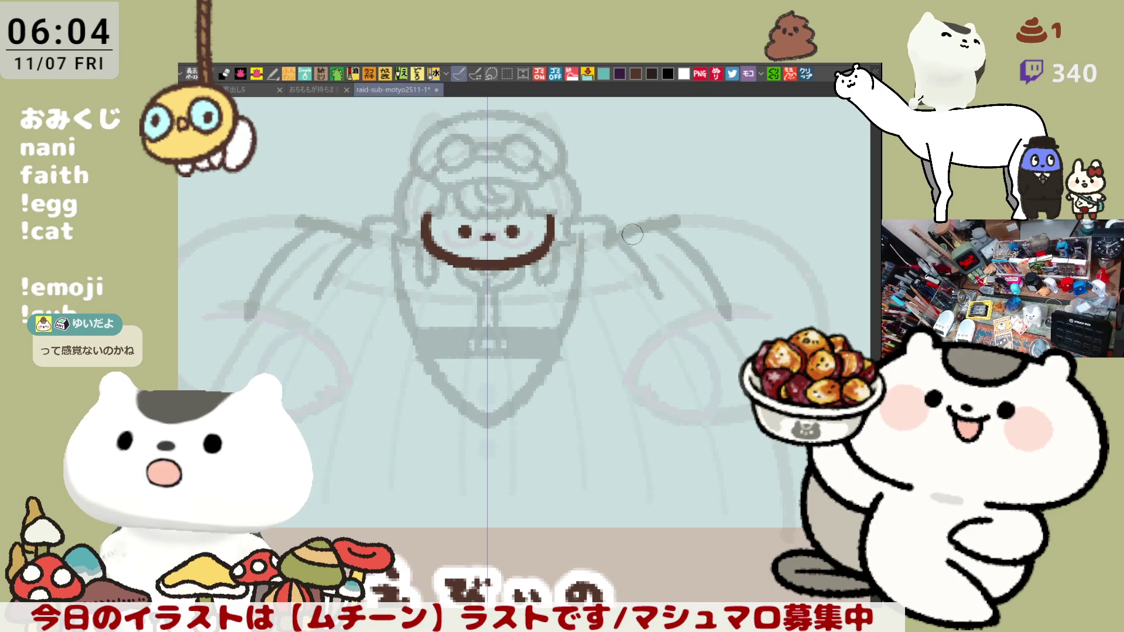
drag(635, 229, 683, 299)
key(ctrl+z)
drag(644, 240, 694, 314)
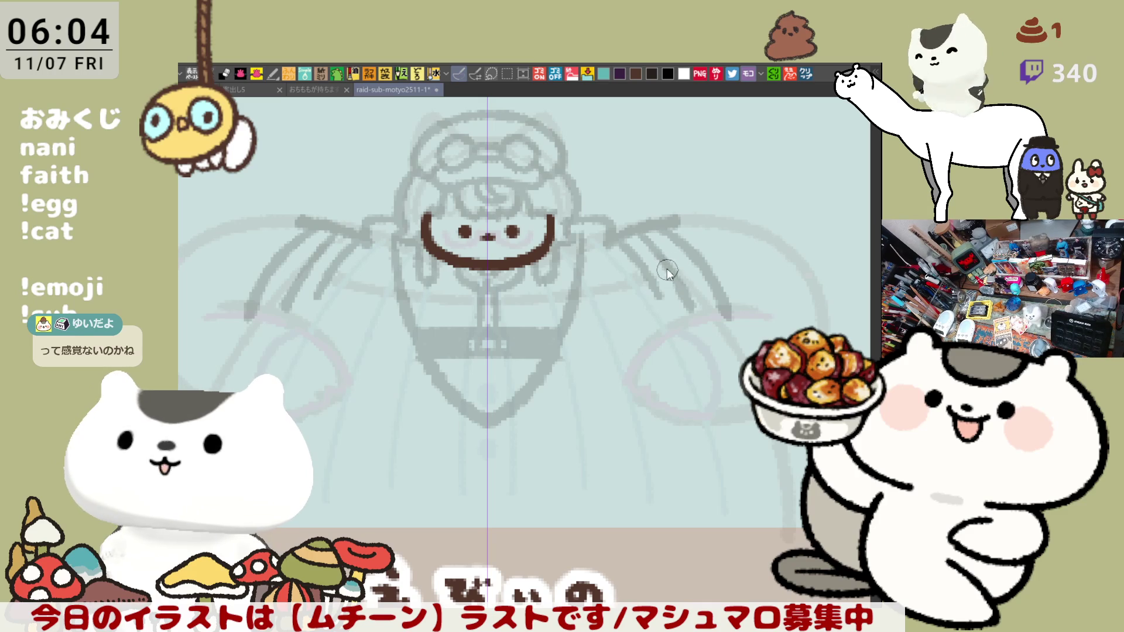
Redraw the arm curving down from the right shoulder and add the lower arm lines
key(ctrl+z)
key(ctrl+z)
drag(606, 228, 673, 331)
key(ctrl+z)
key(ctrl+z)
drag(624, 246, 662, 334)
key(ctrl+z)
mouse_move(620, 243)
mouse_down()
mouse_move(662, 333)
mouse_move(660, 252)
mouse_move(685, 331)
mouse_up()
key(ctrl+z)
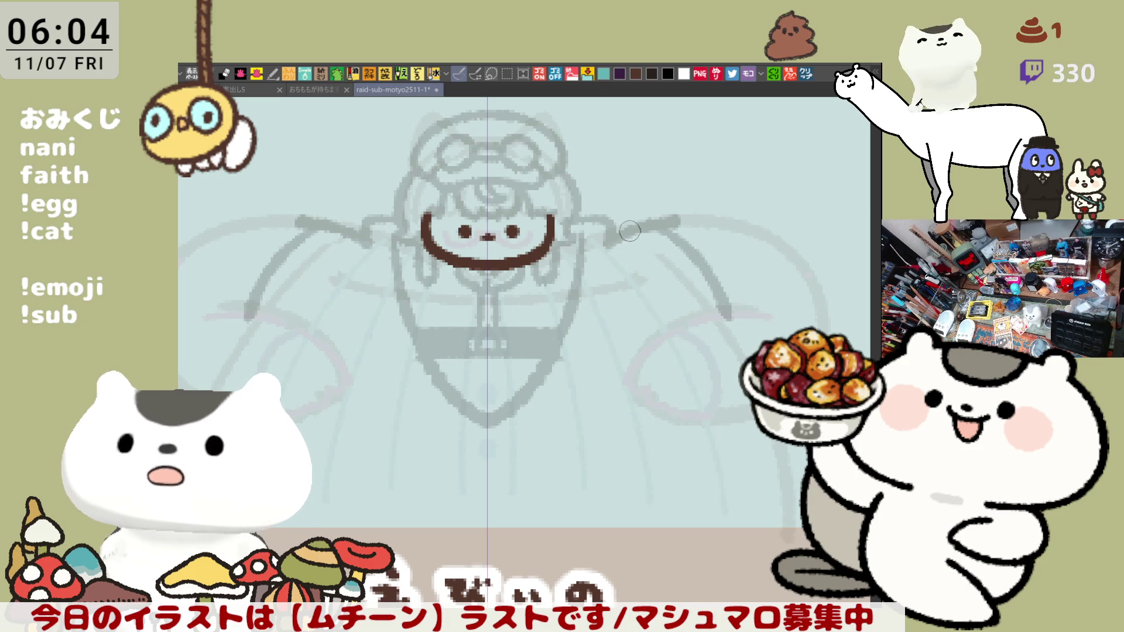
drag(630, 231, 697, 319)
drag(623, 250, 667, 326)
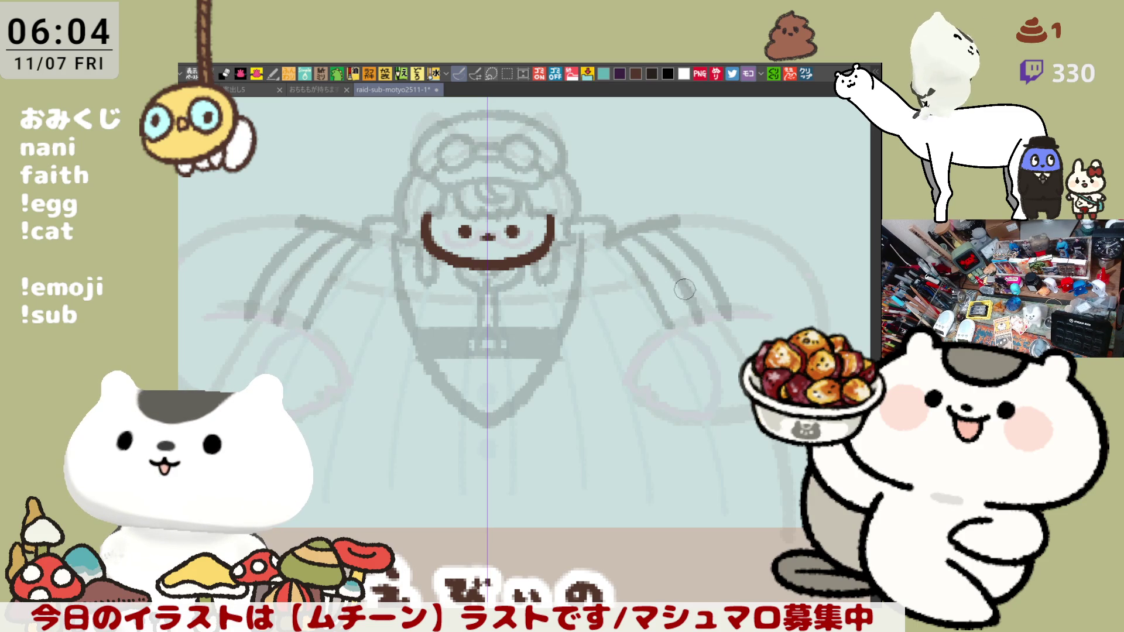
mouse_move(670, 287)
mouse_down()
mouse_move(684, 328)
mouse_move(674, 279)
mouse_up()
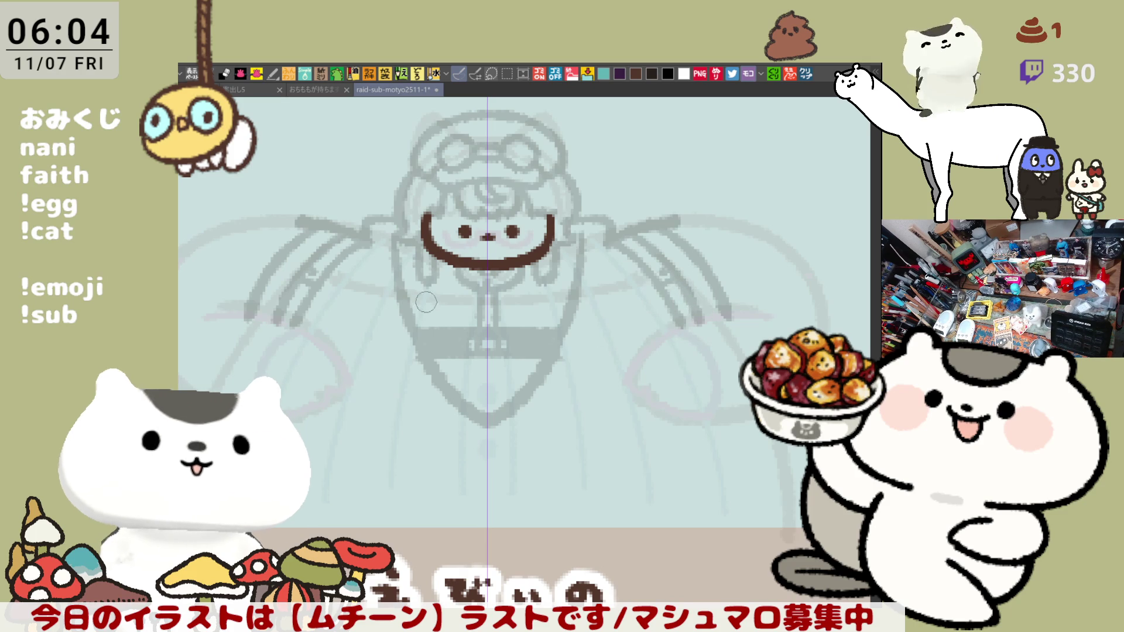
Add mirrored vertical strokes around the collar, below the belt and at the figure's sides
drag(515, 300, 517, 325)
drag(463, 296, 465, 401)
drag(434, 281, 434, 331)
drag(410, 246, 409, 295)
drag(704, 322, 730, 305)
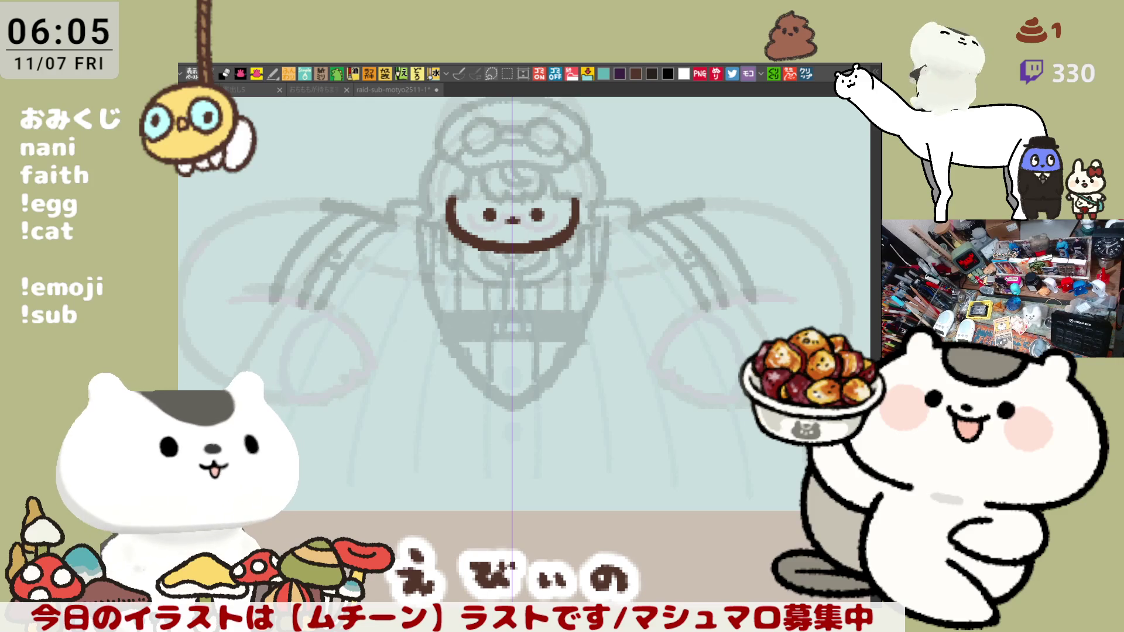
key(alt+Tab)
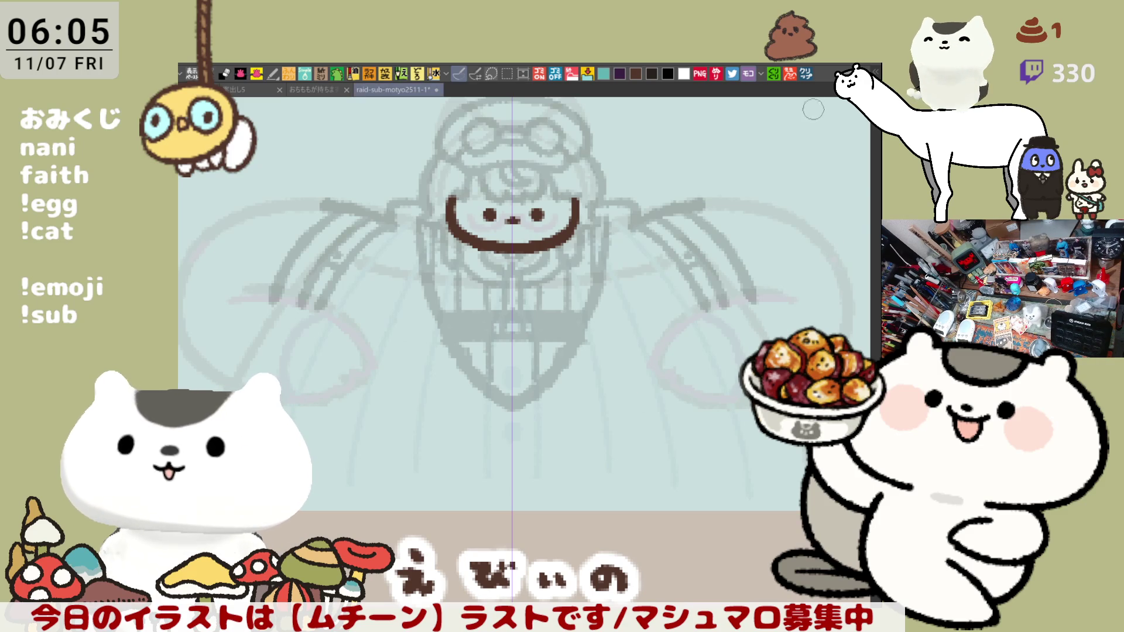
scroll(647, 491, up, 5)
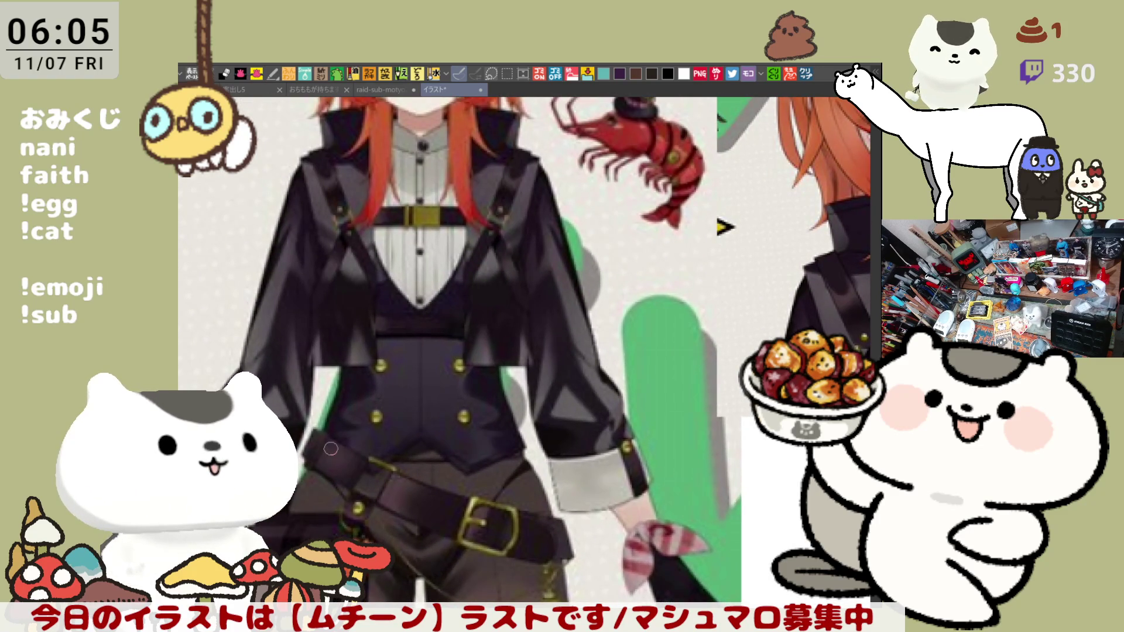
Zoom into the reference torso and draw a red line down the cape's edge
scroll(446, 364, up, 1)
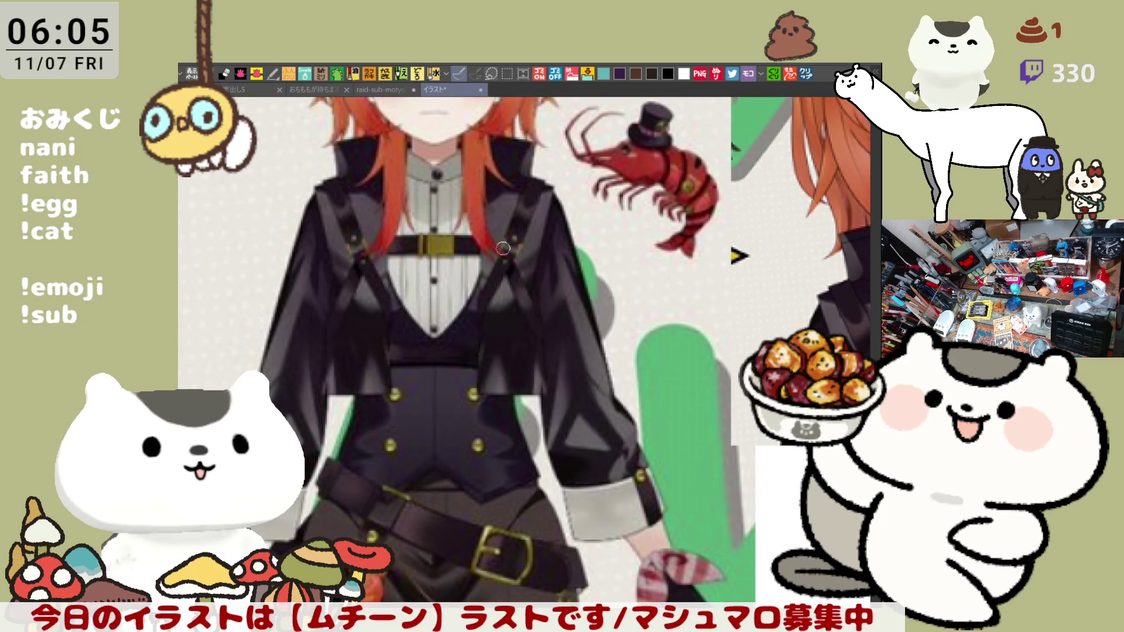
scroll(530, 323, up, 1)
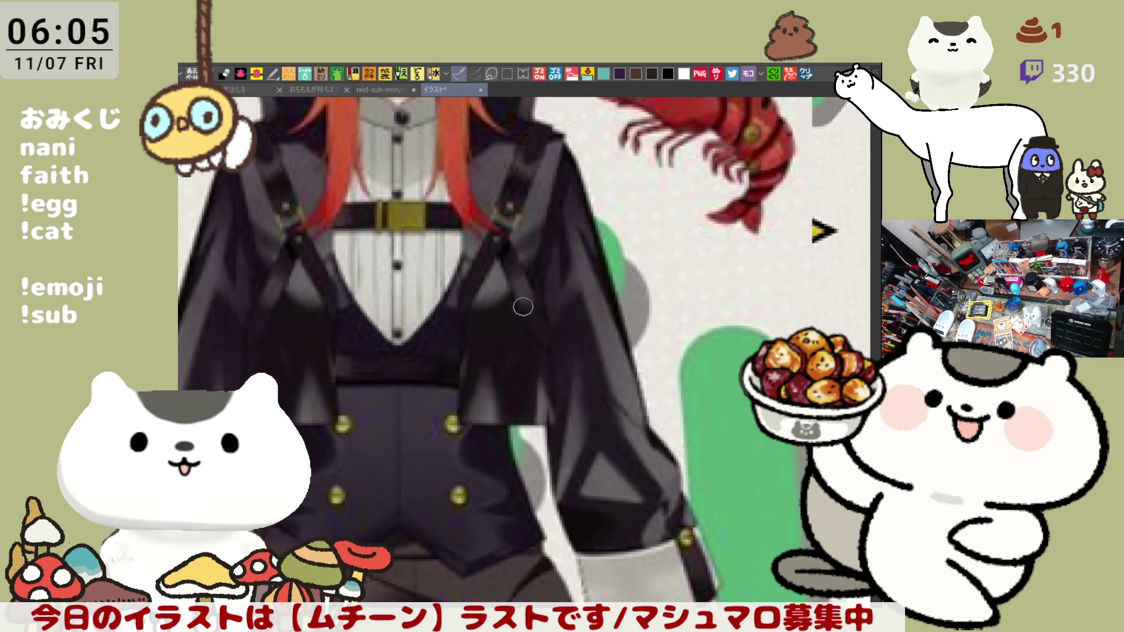
scroll(523, 306, up, 1)
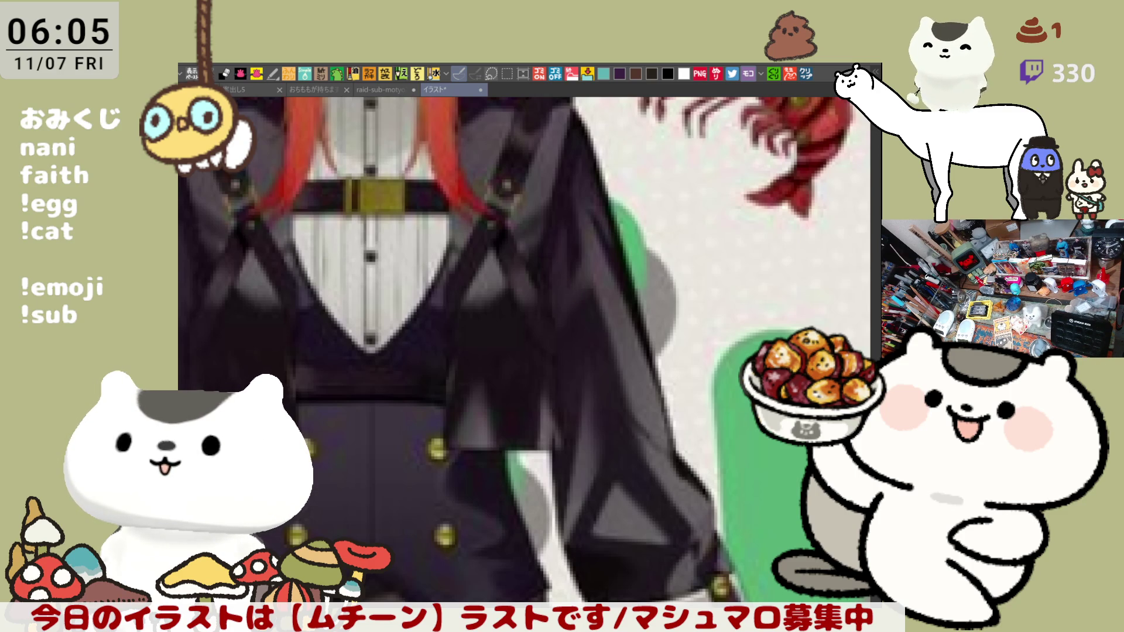
drag(536, 169, 680, 213)
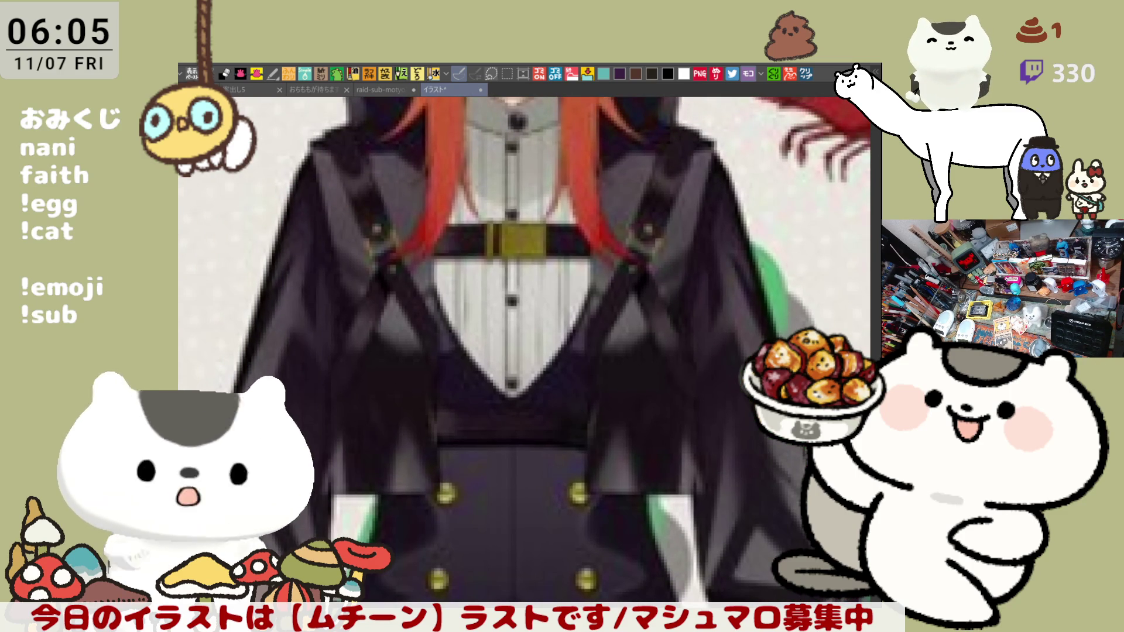
drag(710, 173, 681, 321)
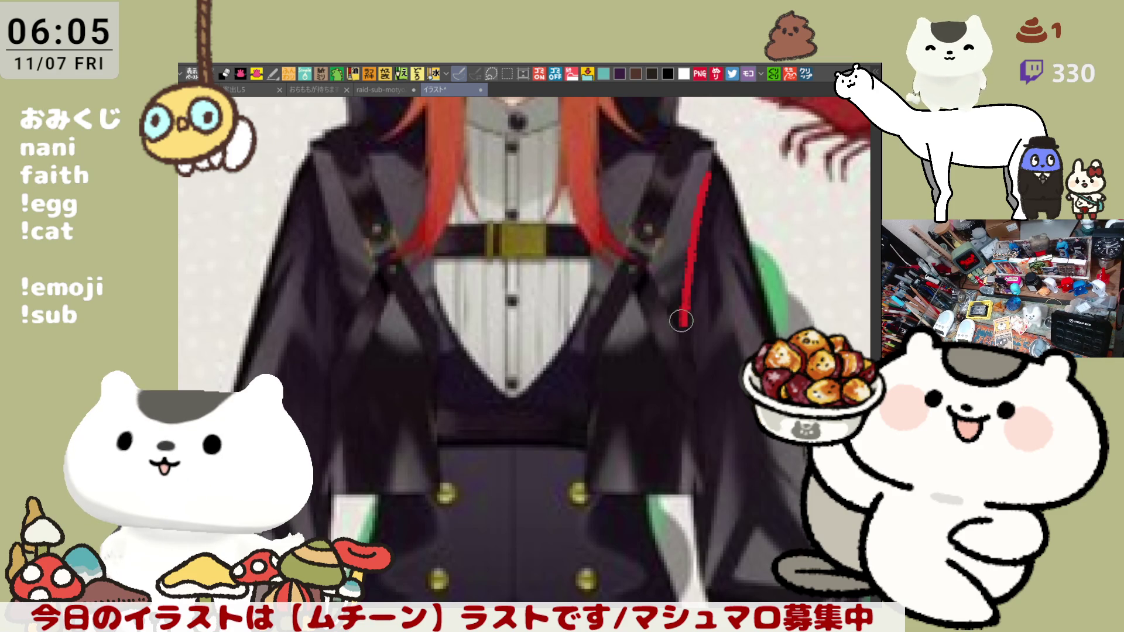
mouse_move(682, 389)
mouse_down()
mouse_move(662, 485)
mouse_move(591, 343)
mouse_move(708, 480)
mouse_move(696, 412)
mouse_up()
key(ctrl+z)
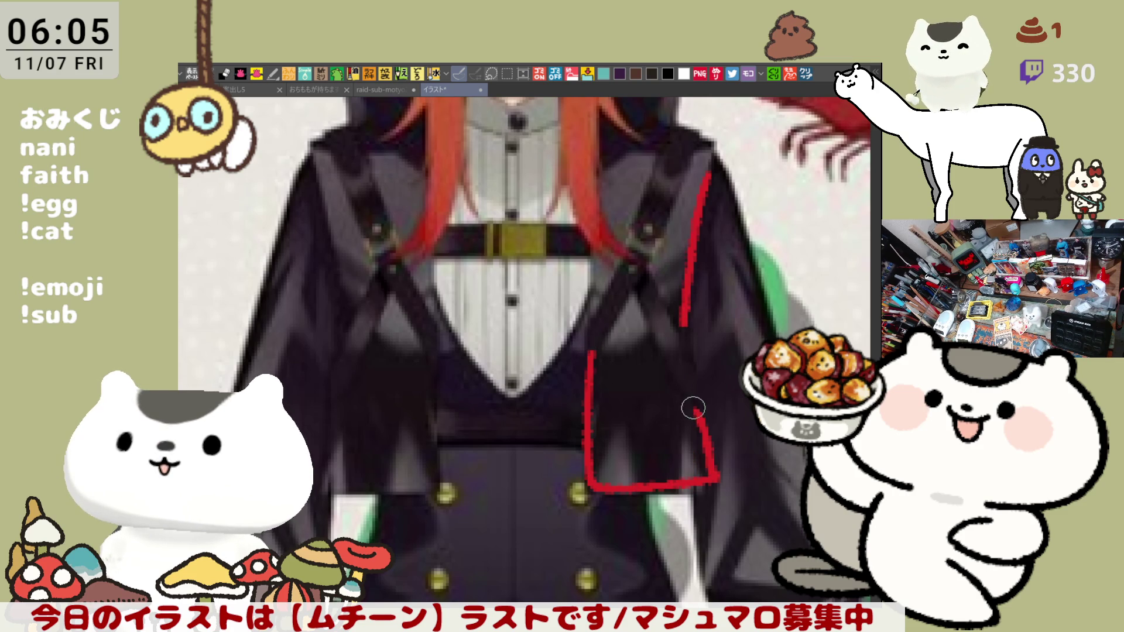
Mark the shoulder strap, a box around the sleeve panel and the left cape edge in red
drag(661, 135, 629, 237)
drag(697, 145, 666, 240)
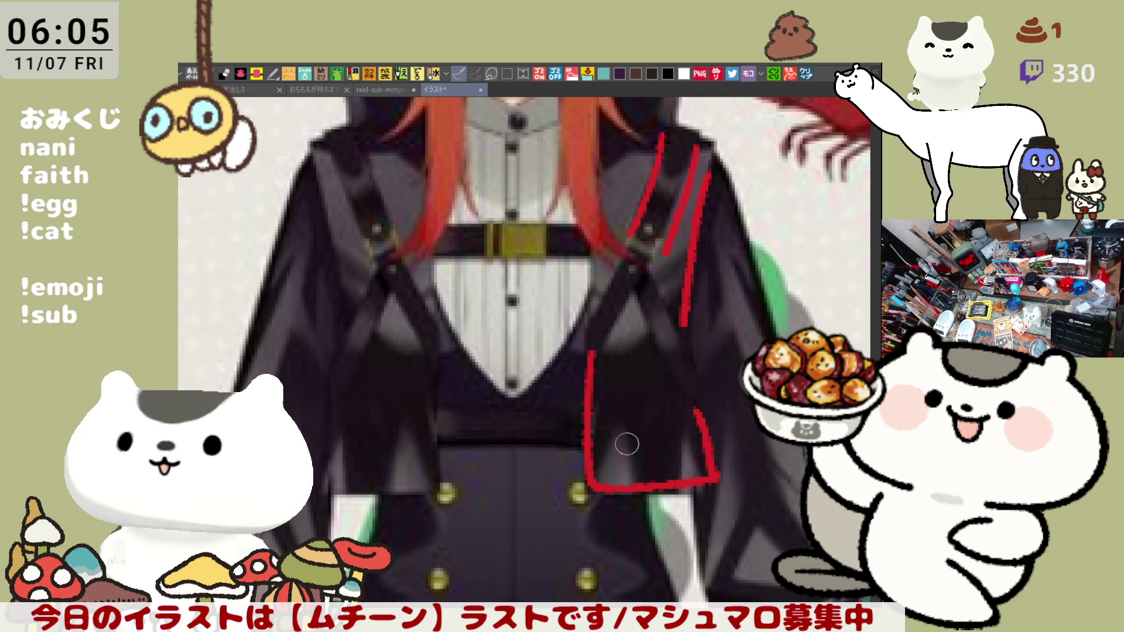
mouse_move(693, 377)
mouse_down()
mouse_move(703, 478)
mouse_move(586, 455)
mouse_move(598, 424)
mouse_up()
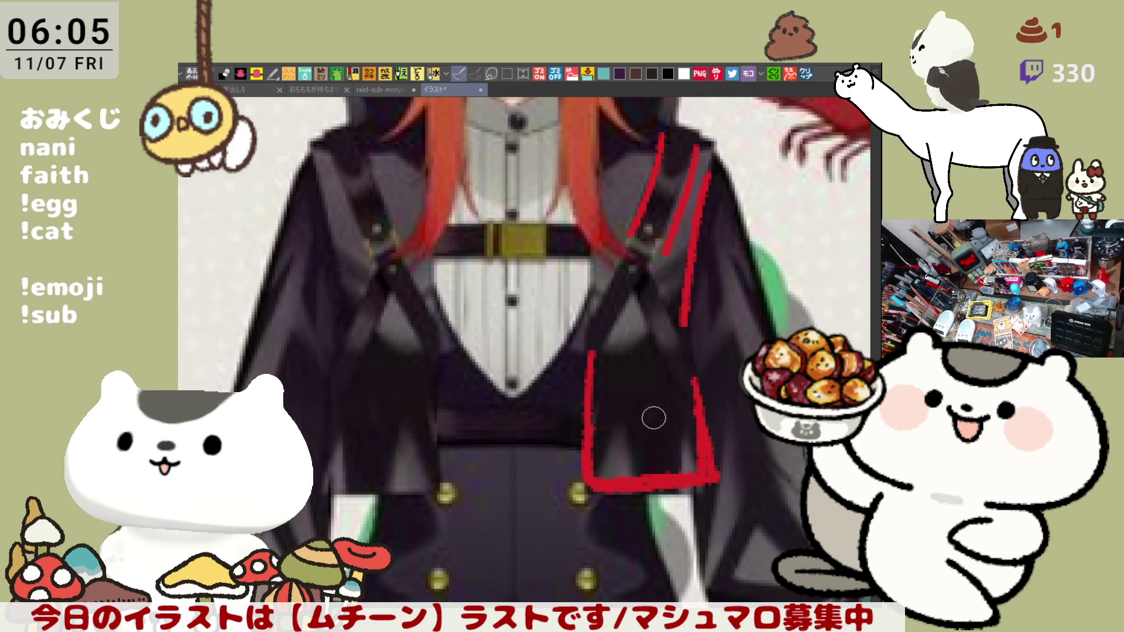
drag(634, 281, 698, 390)
drag(633, 284, 578, 387)
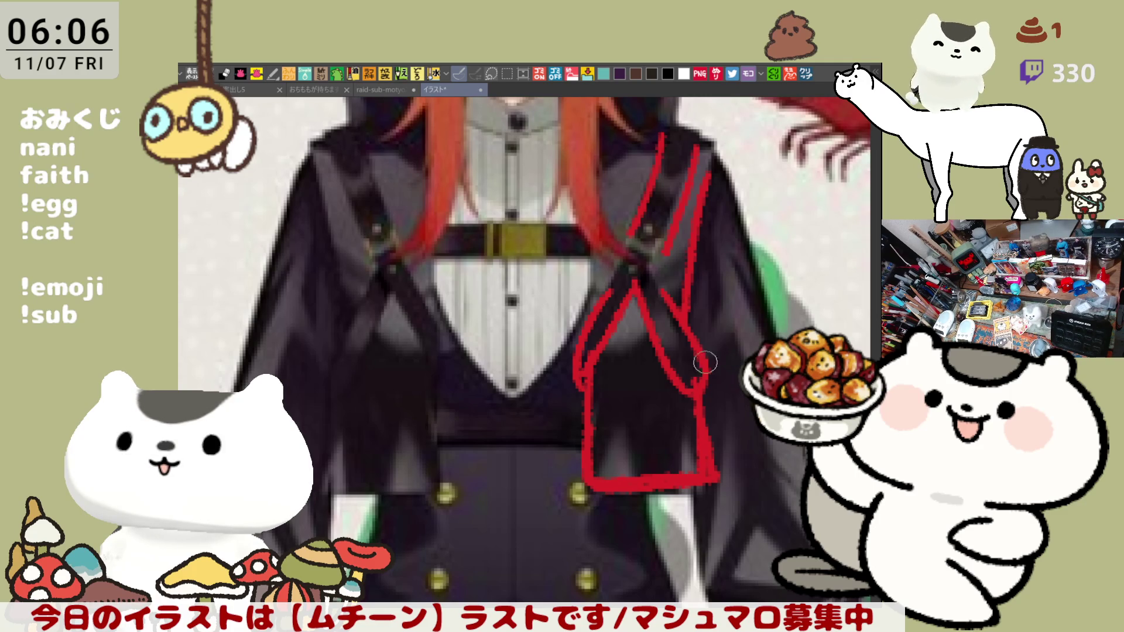
mouse_move(350, 155)
mouse_down()
mouse_move(427, 304)
mouse_move(430, 382)
mouse_up()
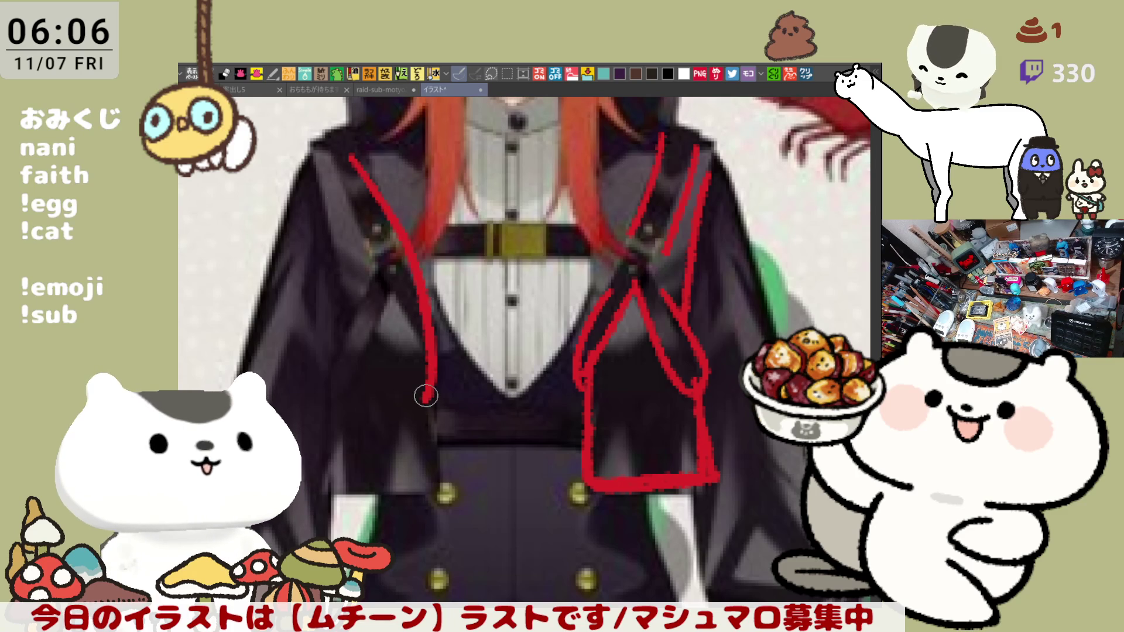
drag(391, 291, 331, 407)
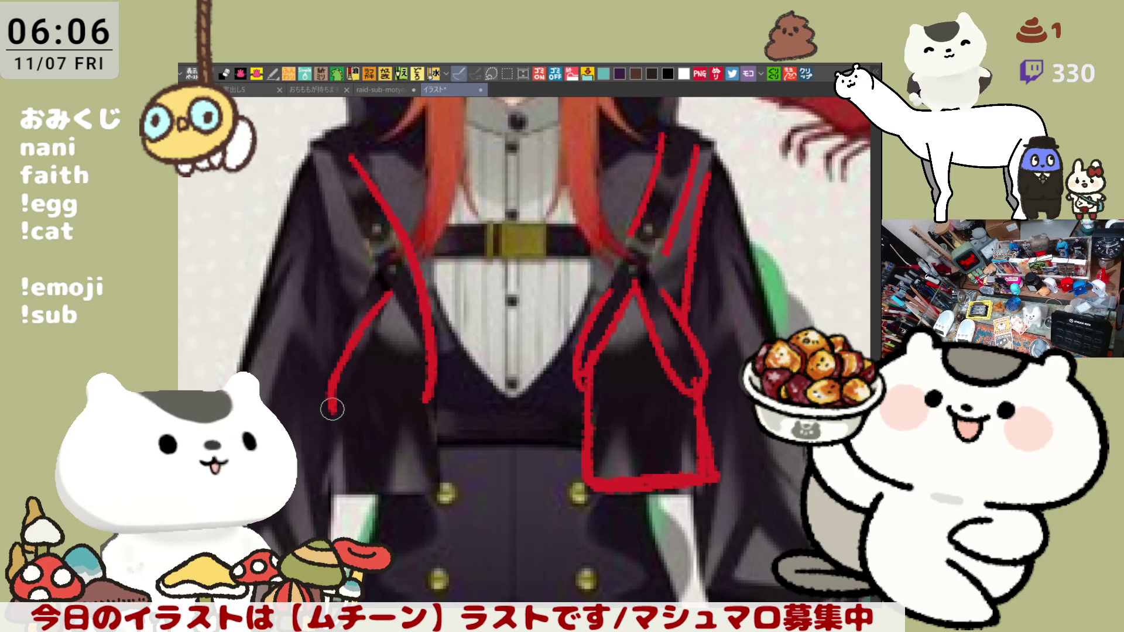
Switch back to the goggled character sketch document
key(ctrl+Tab)
click(474, 91)
scroll(488, 285, down, 3)
key(ctrl+Tab)
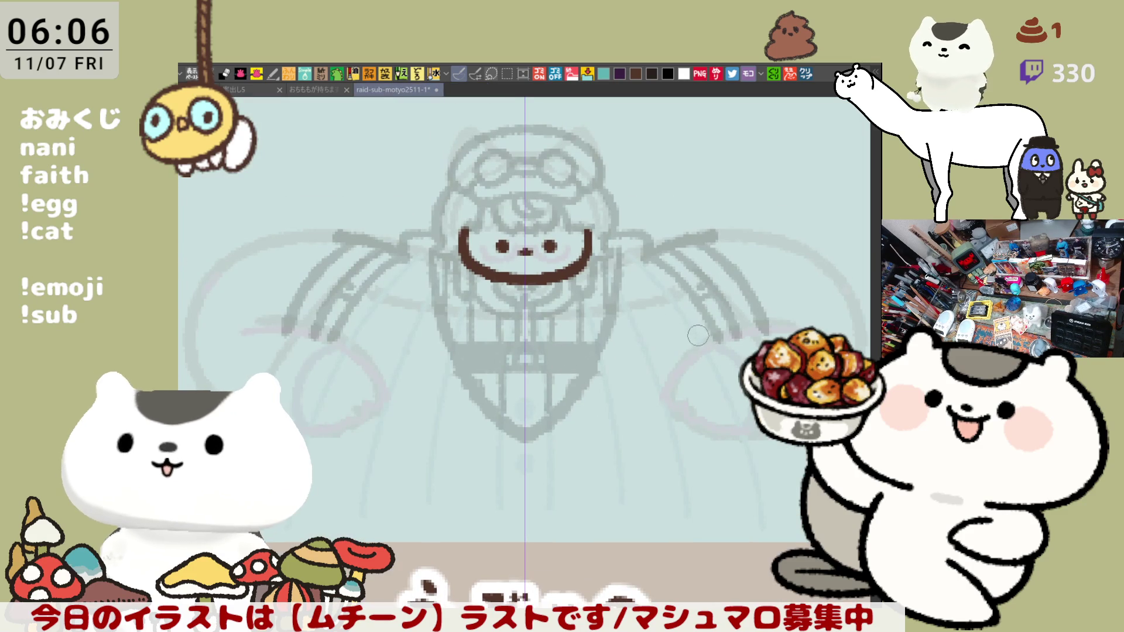
Erase stray grey lines on both wings under symmetry, then return to the pen
drag(672, 254, 741, 362)
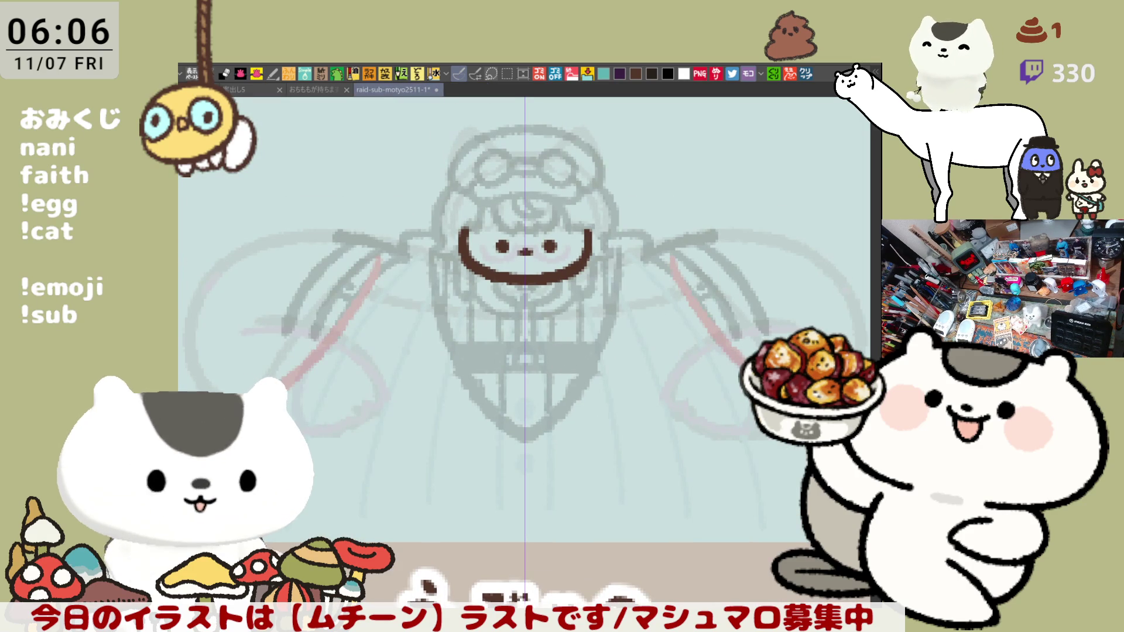
key(ctrl+z)
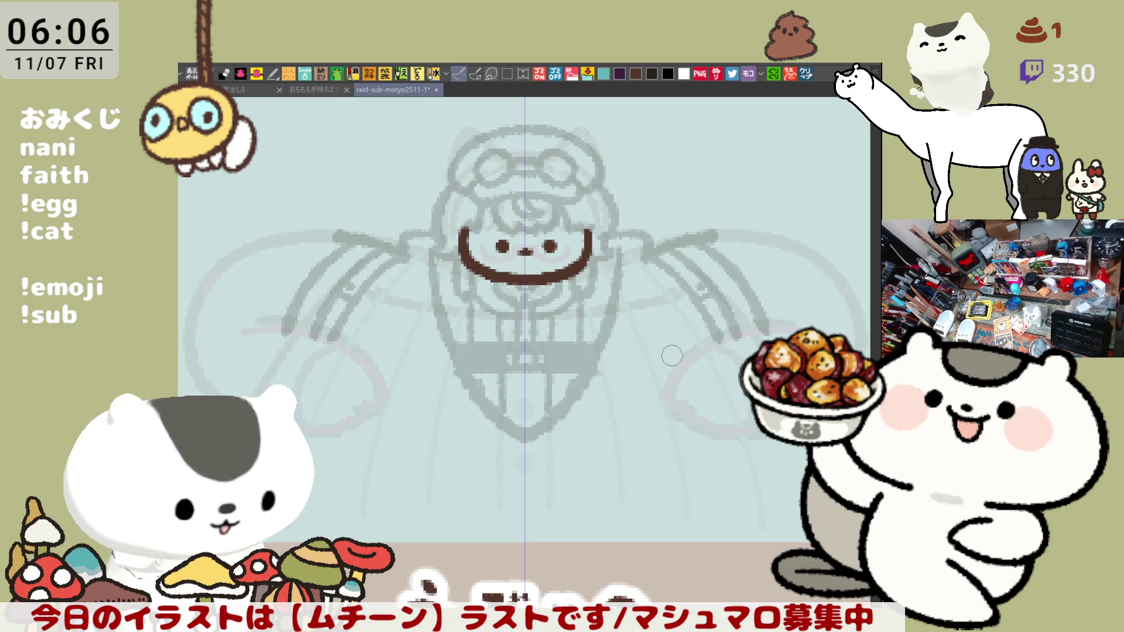
mouse_move(648, 265)
mouse_down()
mouse_move(702, 310)
mouse_move(718, 340)
mouse_move(726, 281)
mouse_move(733, 319)
mouse_up()
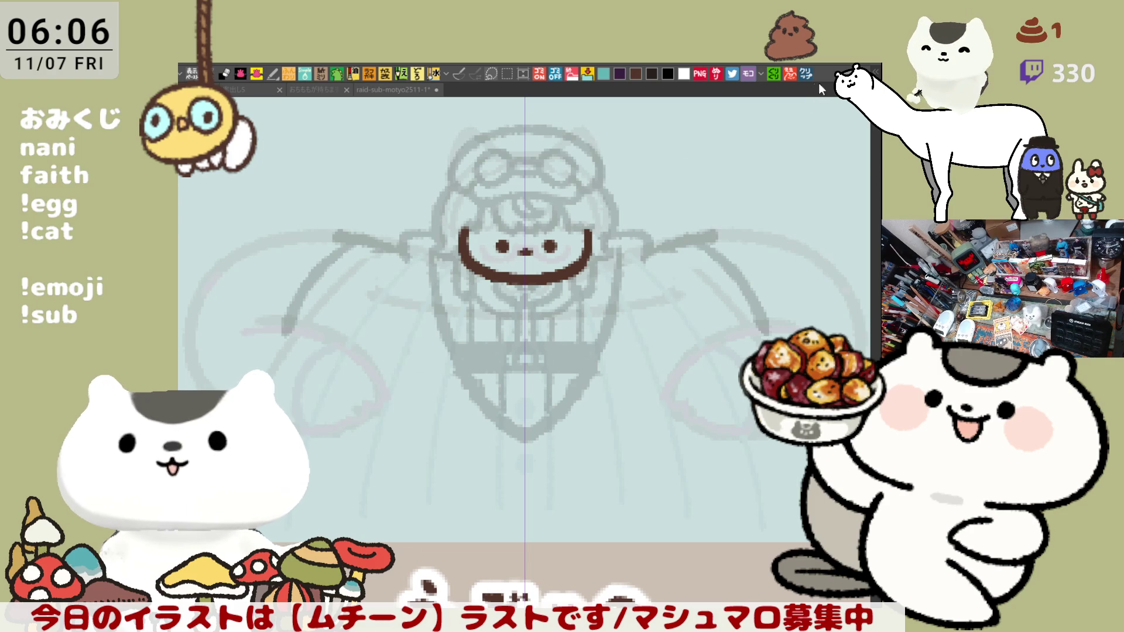
key(p)
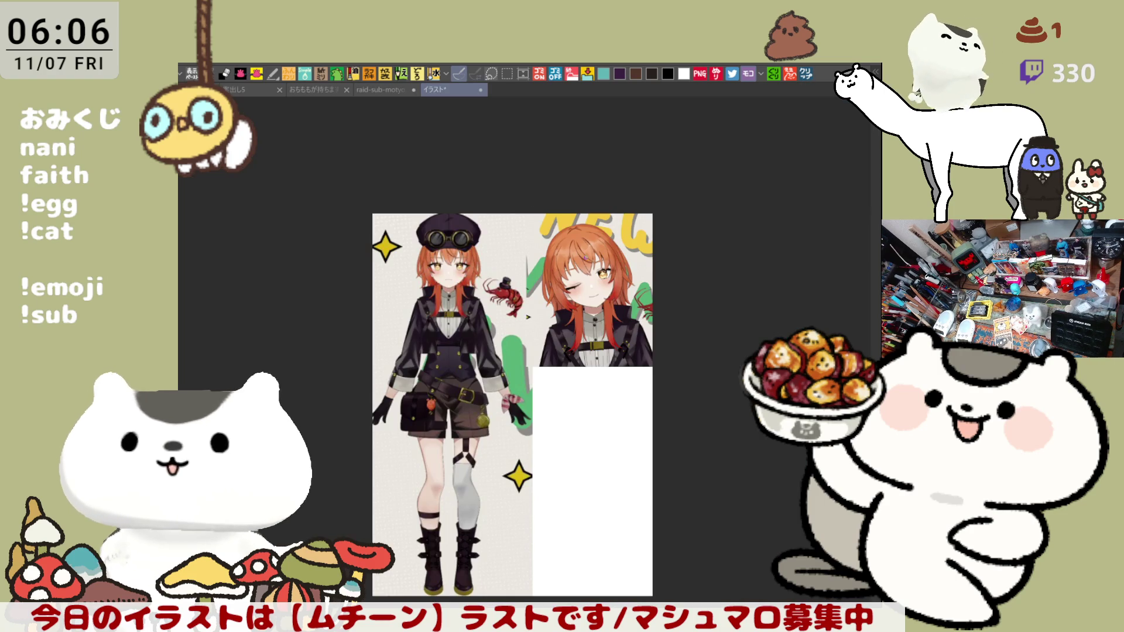
Zoom into the reference torso and draw two brown guide lines down the jacket's left side
scroll(515, 377, up, 5)
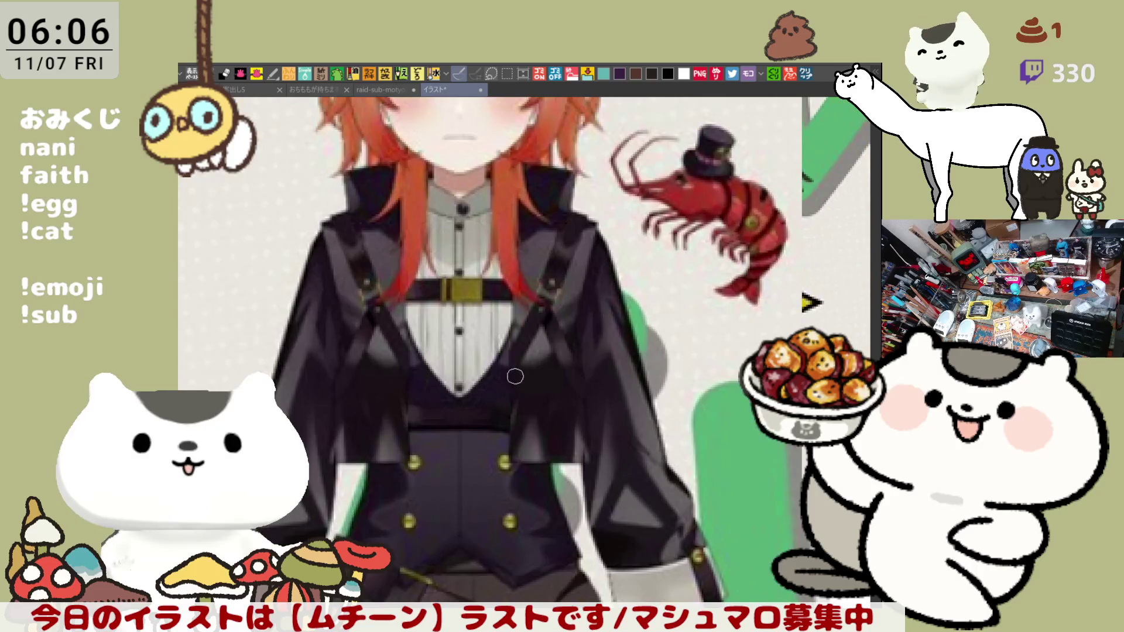
scroll(516, 377, up, 1)
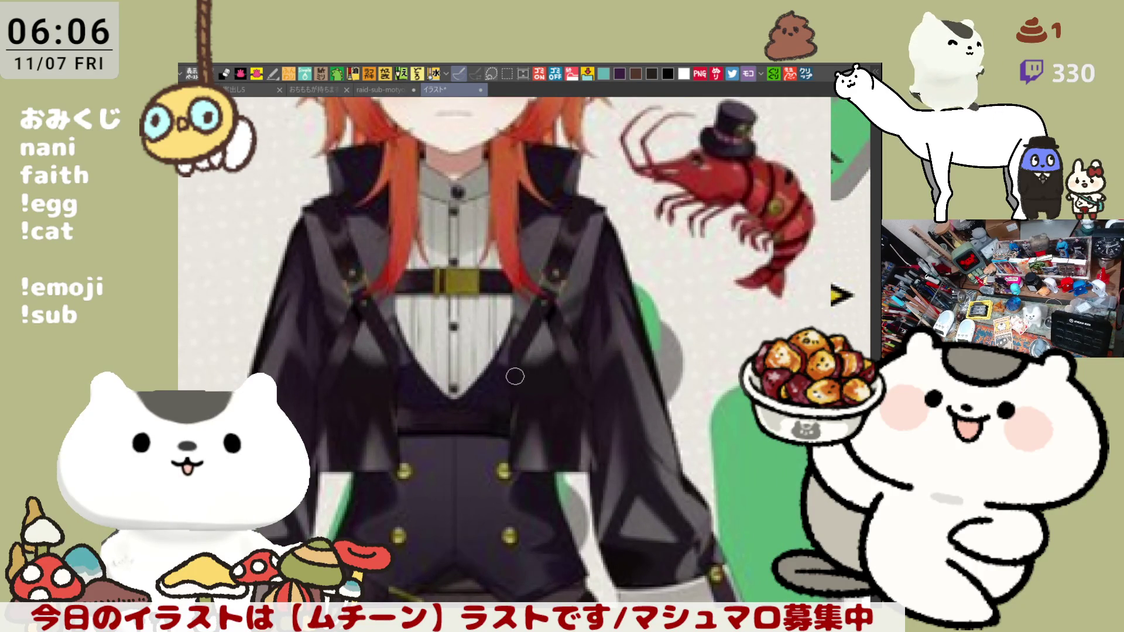
mouse_move(392, 180)
mouse_down()
mouse_move(389, 451)
mouse_move(404, 475)
mouse_move(310, 467)
mouse_up()
drag(326, 321, 312, 541)
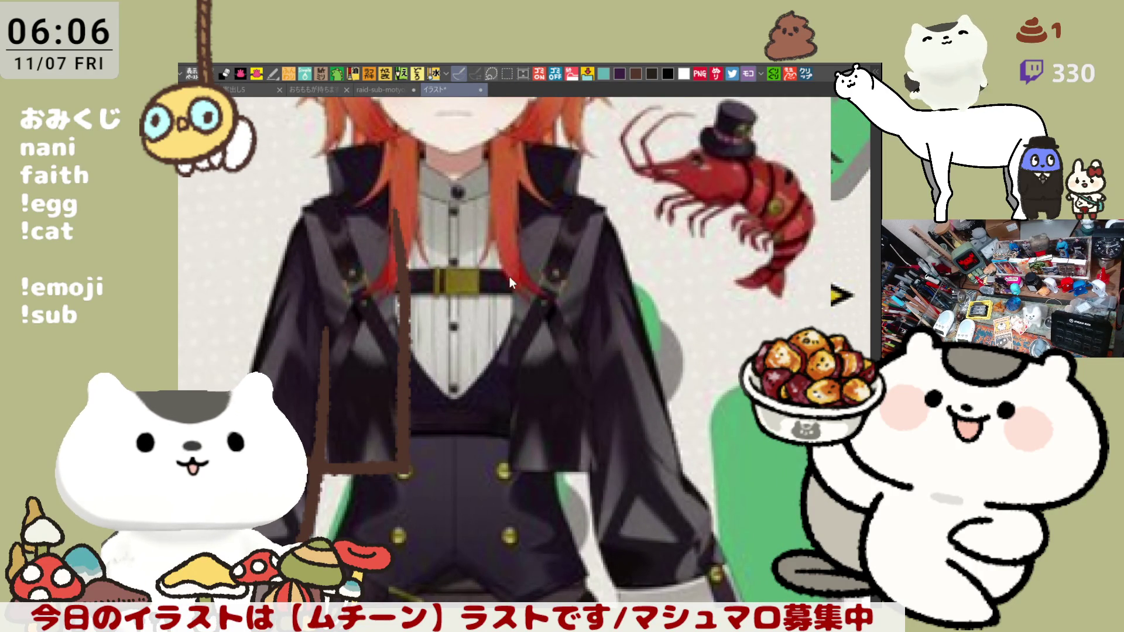
key(ctrl+w)
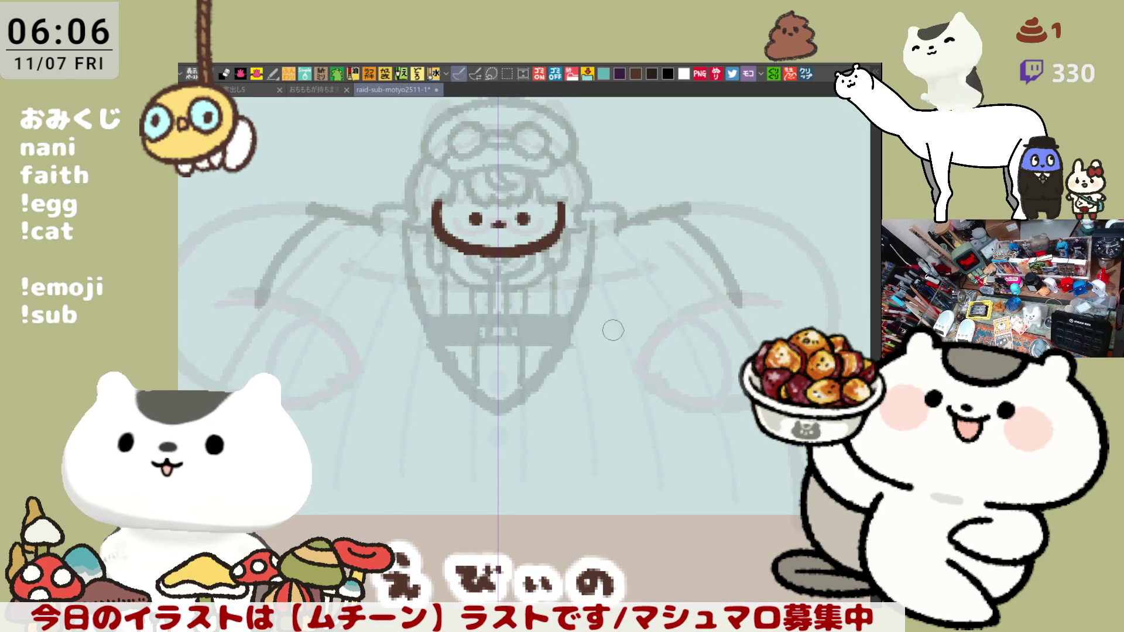
Sketch a mirrored stroke running down the body, redrawing it after two undos
drag(584, 221, 574, 492)
key(ctrl+z)
drag(585, 226, 583, 495)
key(ctrl+z)
mouse_move(584, 228)
mouse_down()
mouse_move(599, 446)
mouse_move(798, 465)
mouse_up()
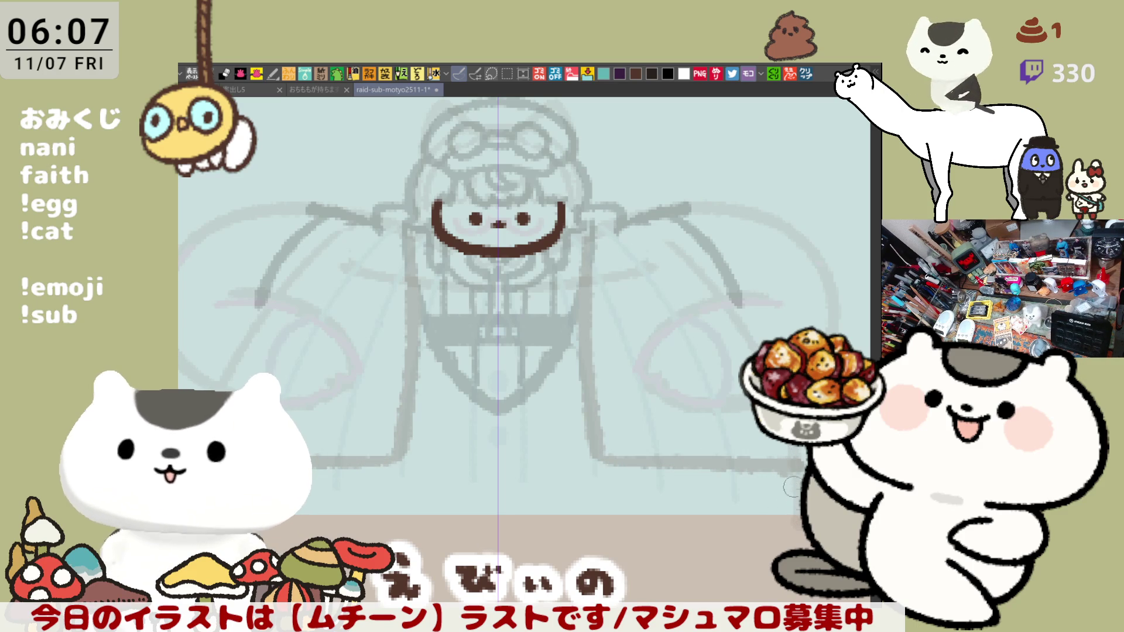
Draw two horizontal lines across the lower body and small mirrored circles at the base
drag(469, 413, 579, 402)
drag(519, 431, 684, 434)
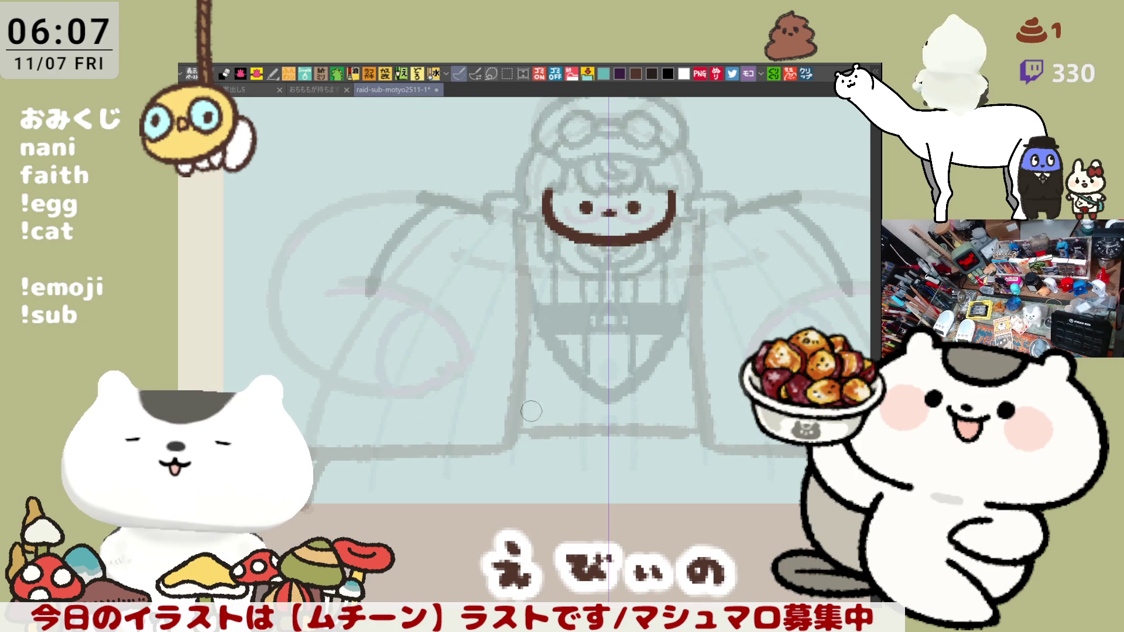
drag(531, 412, 619, 415)
mouse_move(513, 454)
mouse_down()
mouse_move(504, 468)
mouse_move(514, 454)
mouse_move(521, 501)
mouse_move(520, 487)
mouse_up()
key(ctrl+z)
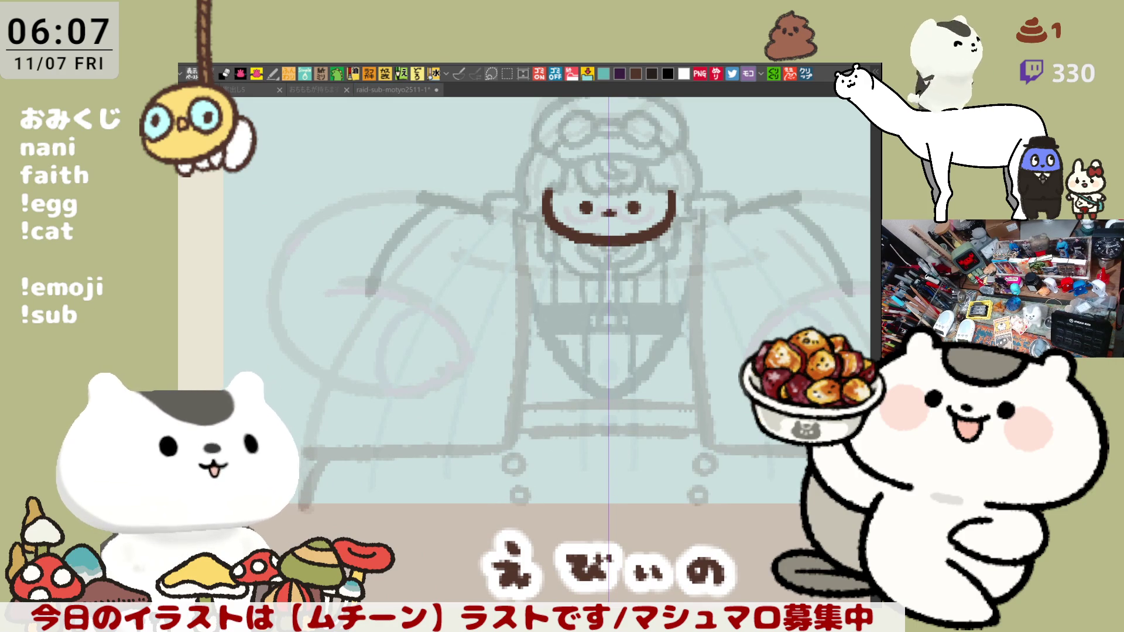
scroll(531, 389, down, 3)
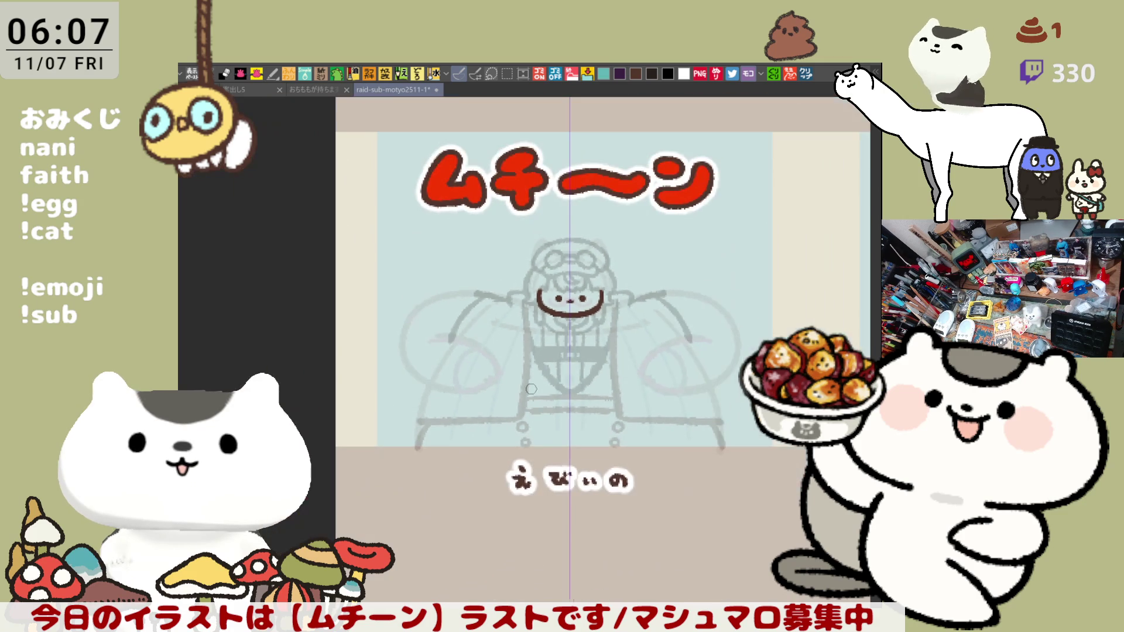
key(ctrl+z)
key(ctrl+z)
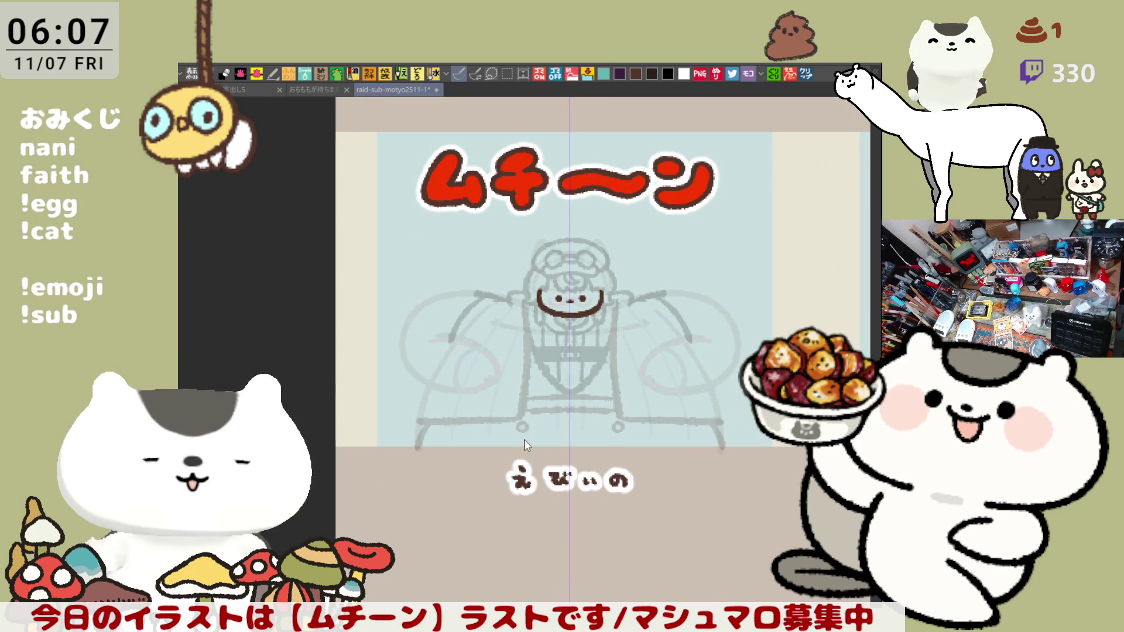
key(ctrl+y)
Sketch the outer arm curves through several retries and darken the line across the waist
drag(631, 402, 600, 405)
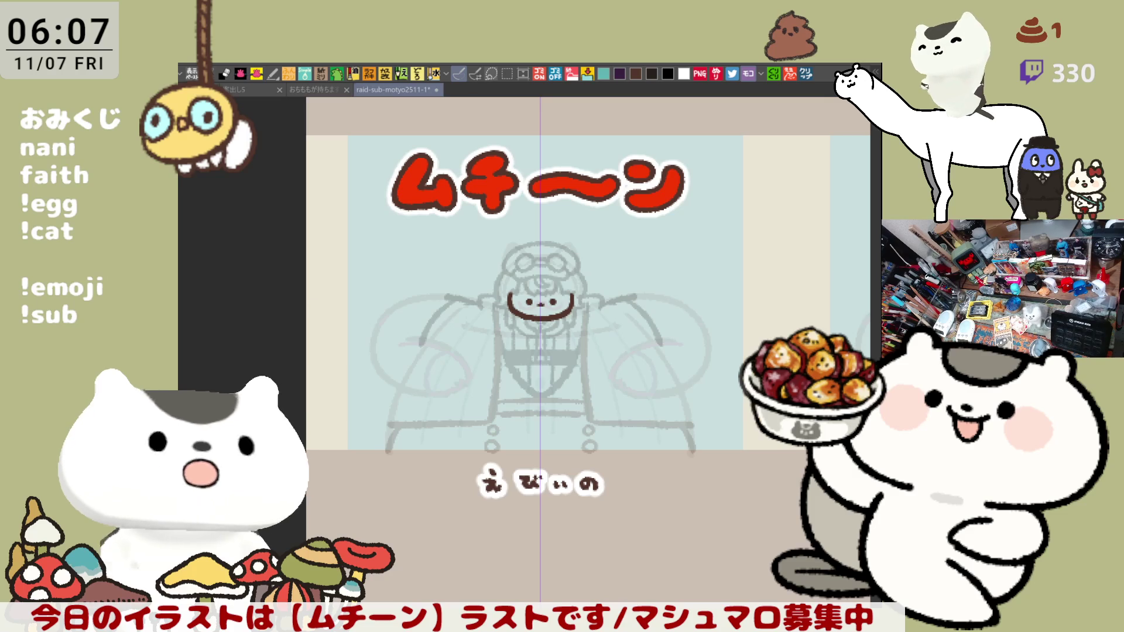
click(677, 297)
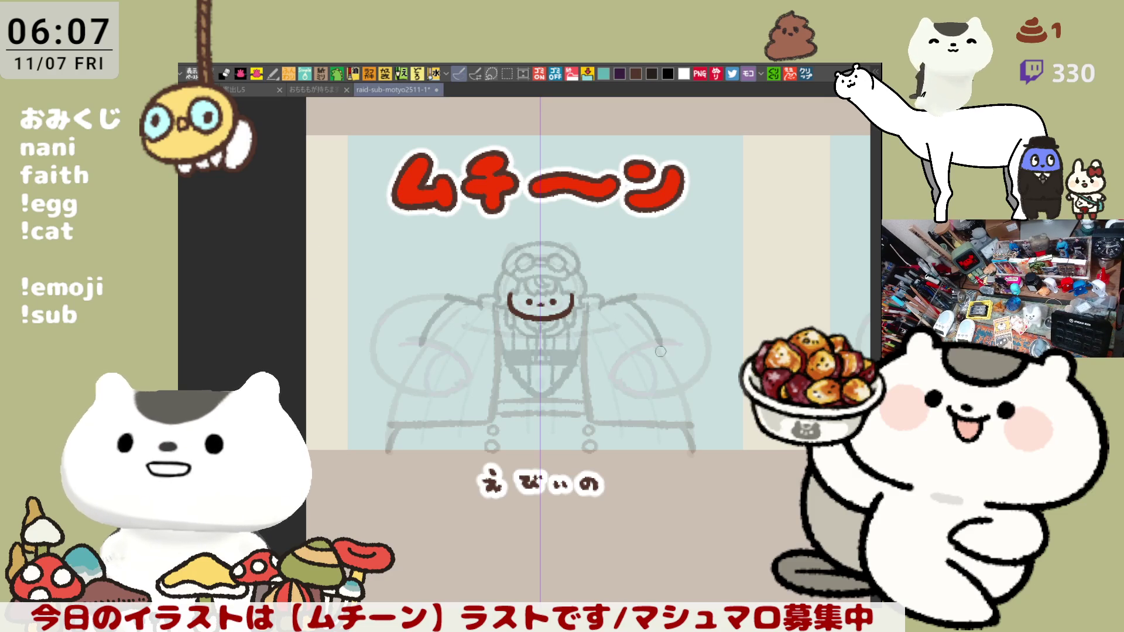
drag(642, 349, 661, 401)
key(ctrl+z)
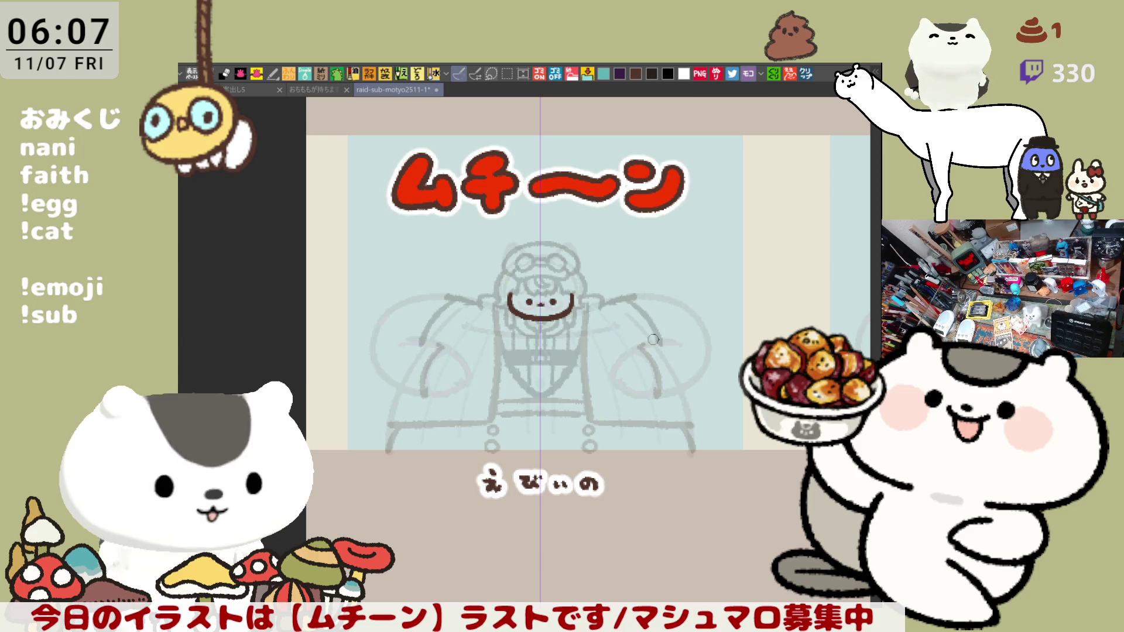
drag(676, 343, 694, 393)
key(ctrl+z)
drag(673, 339, 695, 385)
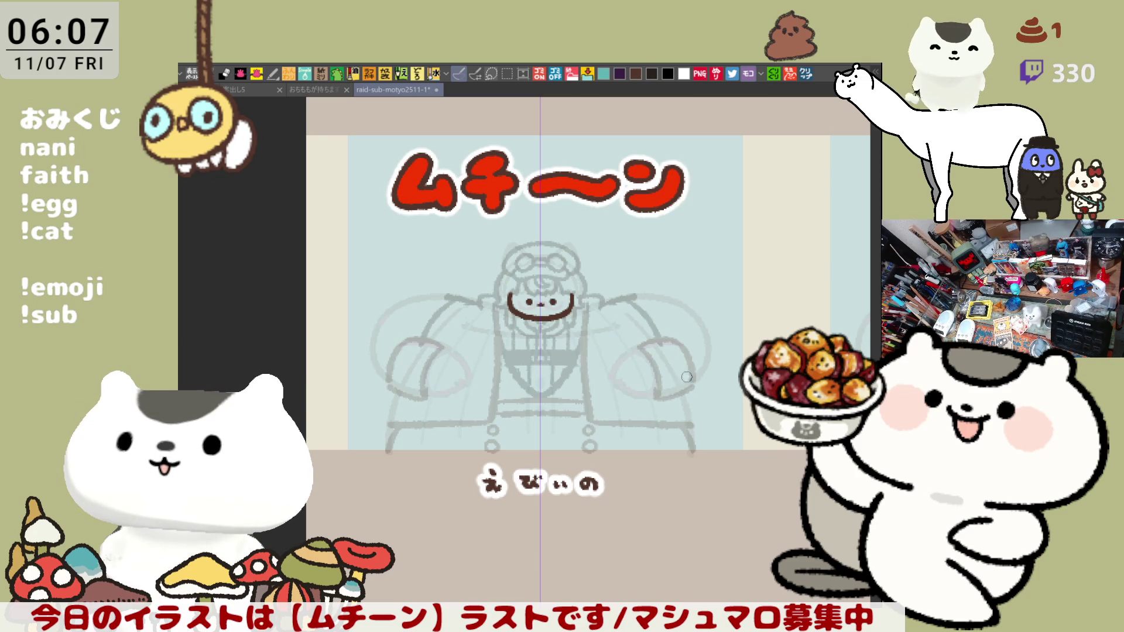
drag(647, 293, 708, 332)
key(ctrl+z)
drag(654, 292, 696, 386)
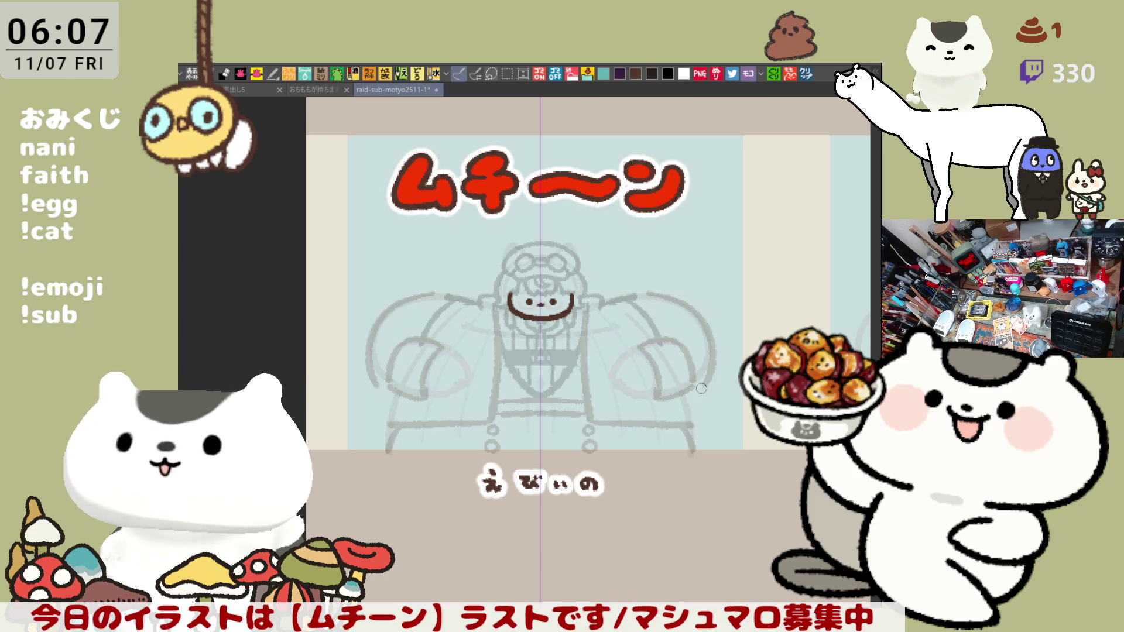
key(ctrl+z)
drag(655, 292, 695, 381)
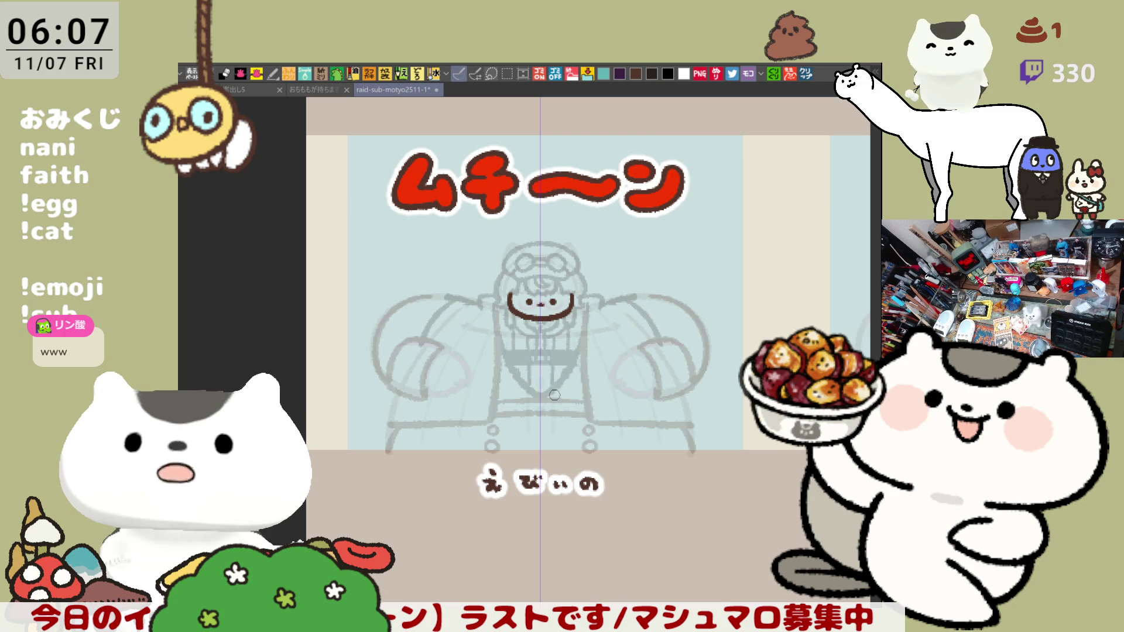
drag(497, 407, 584, 408)
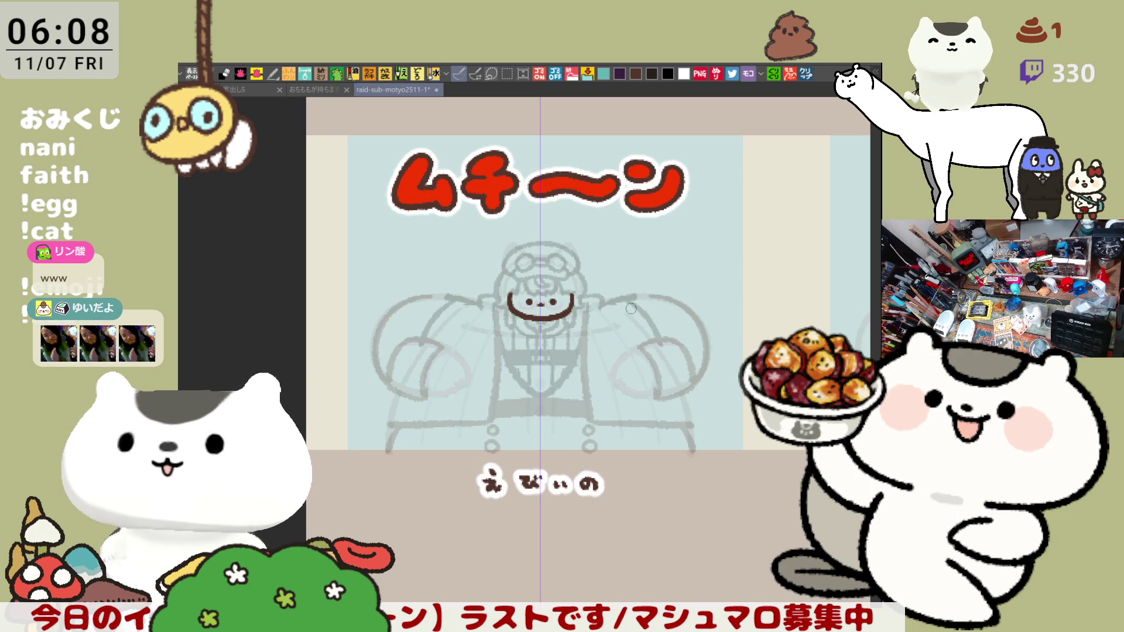
Draw angled reddish lines along both arms, redrawing them several times until they fit
drag(616, 311, 615, 388)
key(ctrl+z)
mouse_move(613, 298)
mouse_down()
mouse_move(604, 367)
mouse_move(606, 339)
mouse_up()
key(ctrl+z)
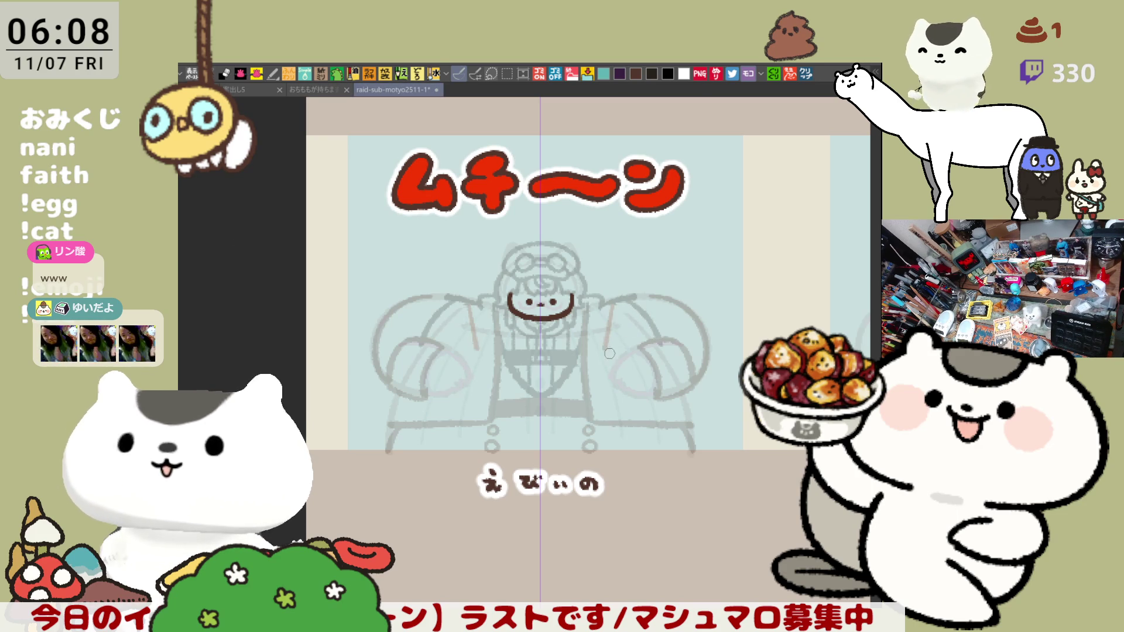
key(ctrl+z)
drag(615, 298, 595, 387)
key(ctrl+z)
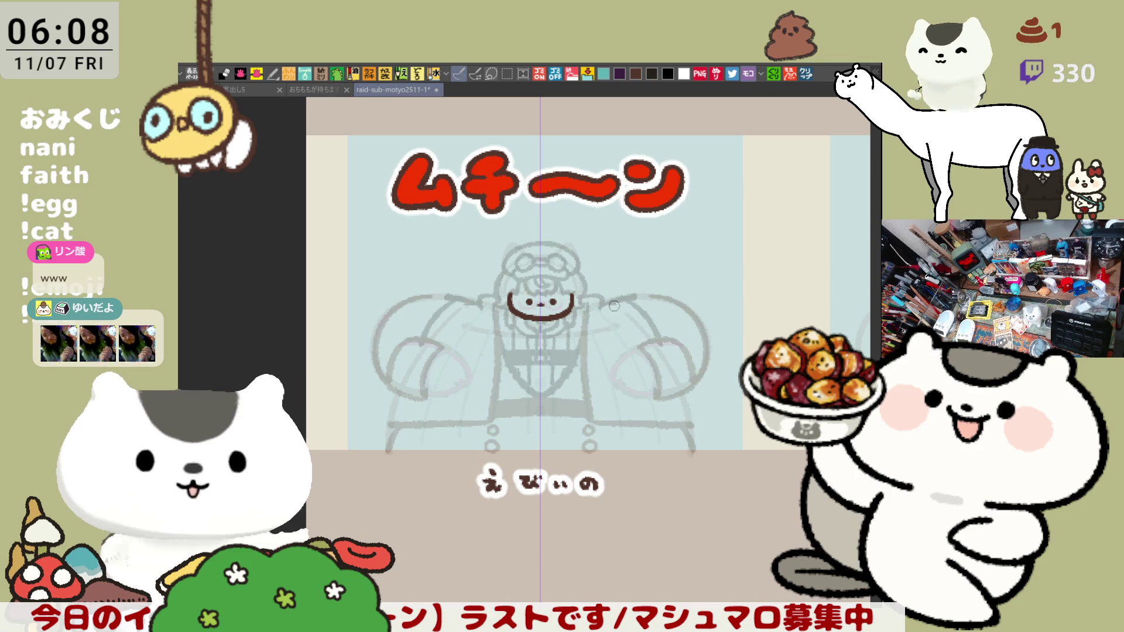
drag(613, 302, 585, 384)
key(ctrl+z)
drag(615, 296, 590, 383)
key(ctrl+z)
drag(613, 300, 590, 382)
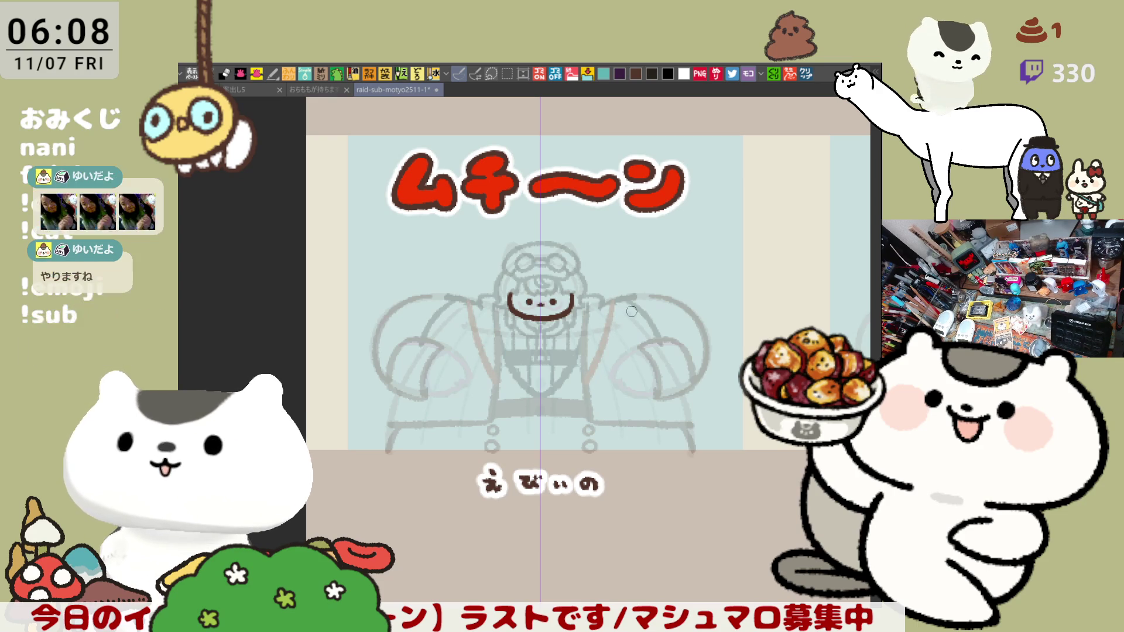
key(ctrl+z)
drag(626, 300, 595, 387)
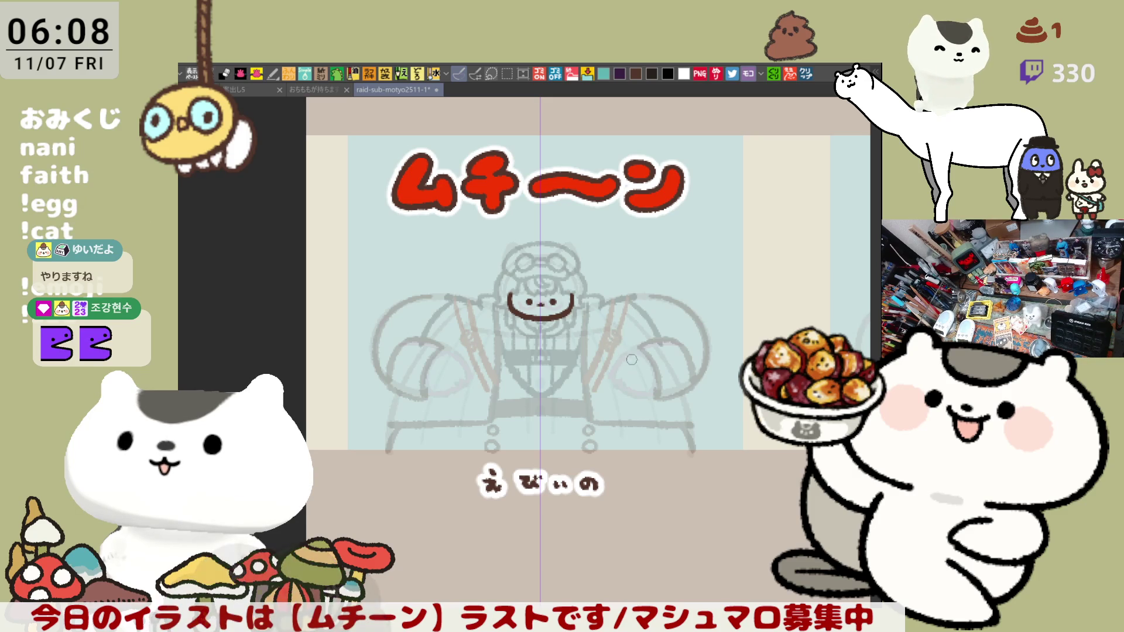
Add small faint strokes near the right arm and hands, then save the file
drag(616, 333, 633, 355)
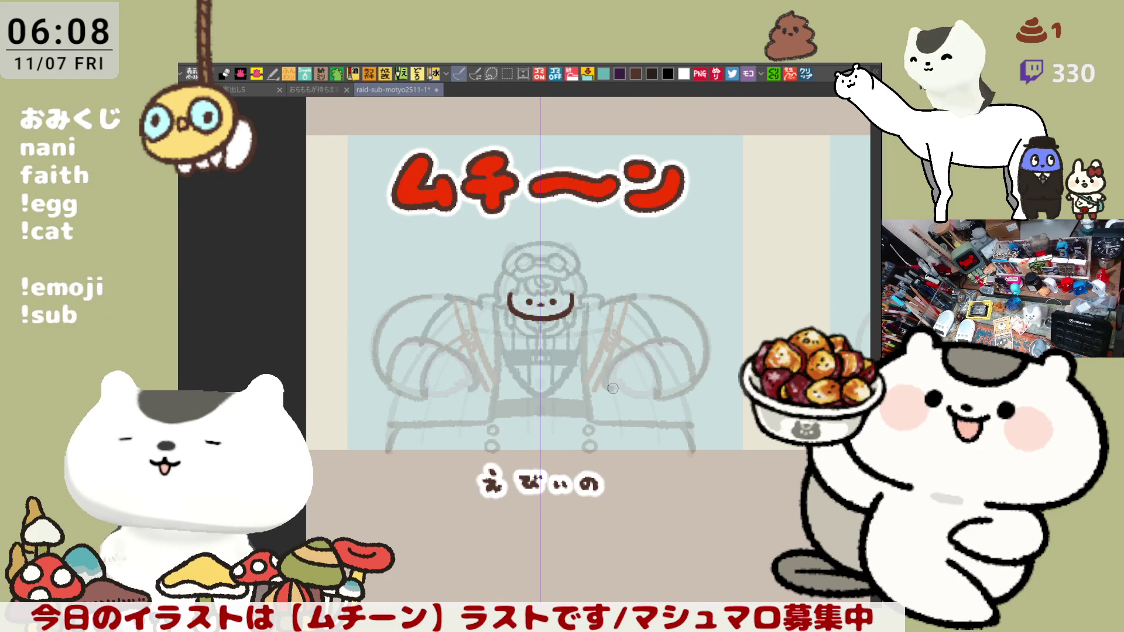
drag(618, 378, 644, 398)
key(ctrl+z)
mouse_move(642, 345)
mouse_down()
mouse_move(614, 377)
mouse_move(626, 387)
mouse_move(615, 387)
mouse_move(617, 365)
mouse_move(628, 386)
mouse_up()
key(ctrl+z)
key(ctrl+z)
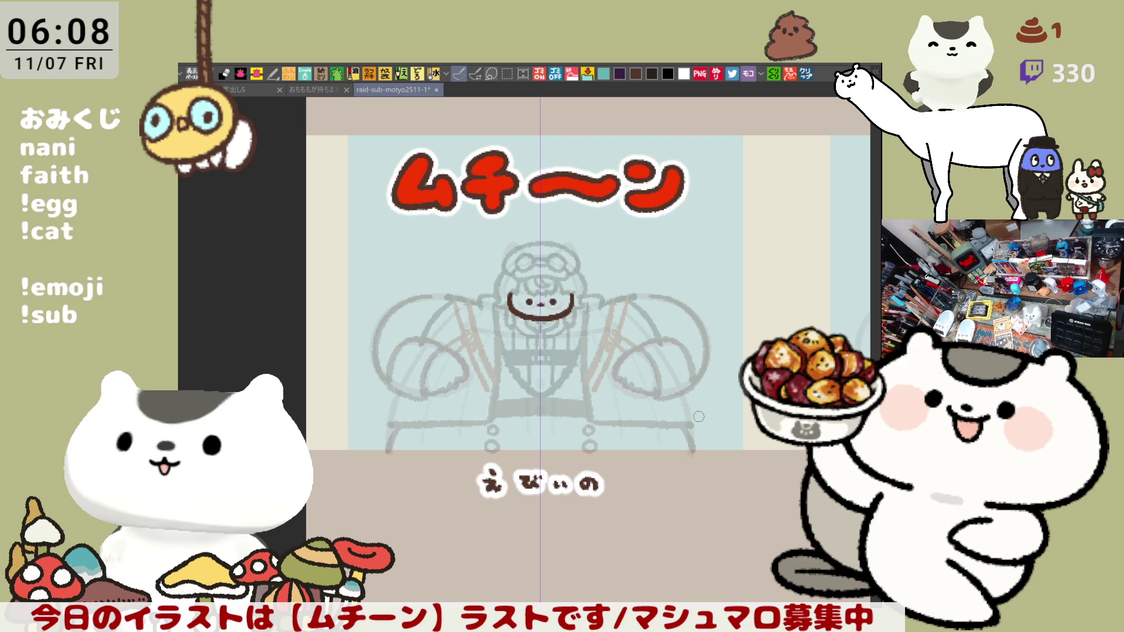
drag(683, 396, 693, 427)
key(ctrl+s)
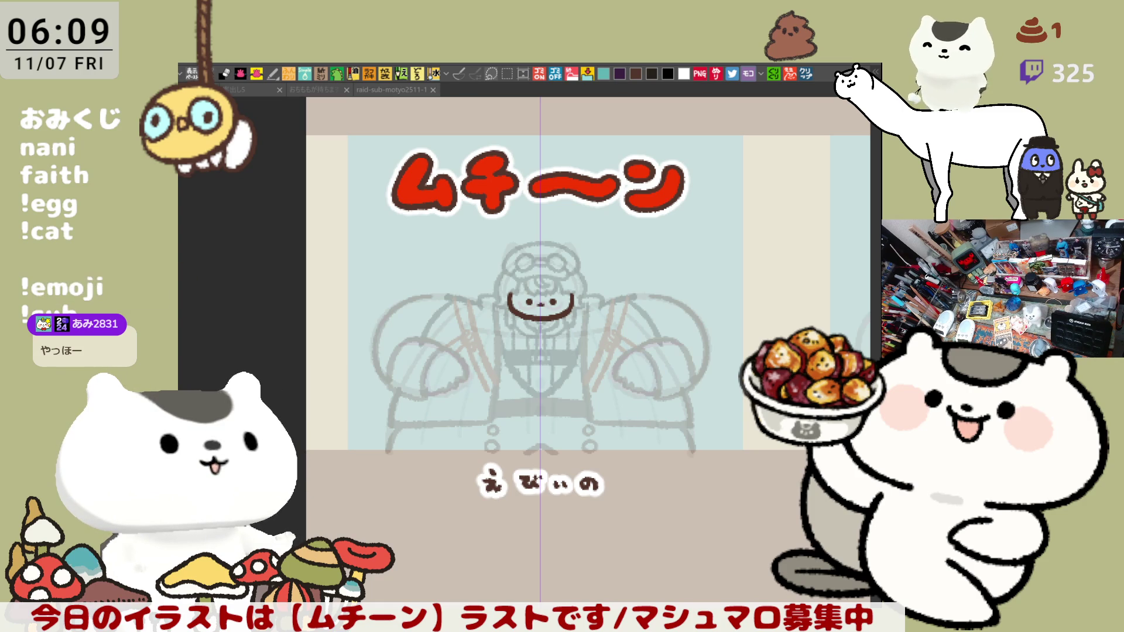
Refocus the canvas window after saving
click(509, 324)
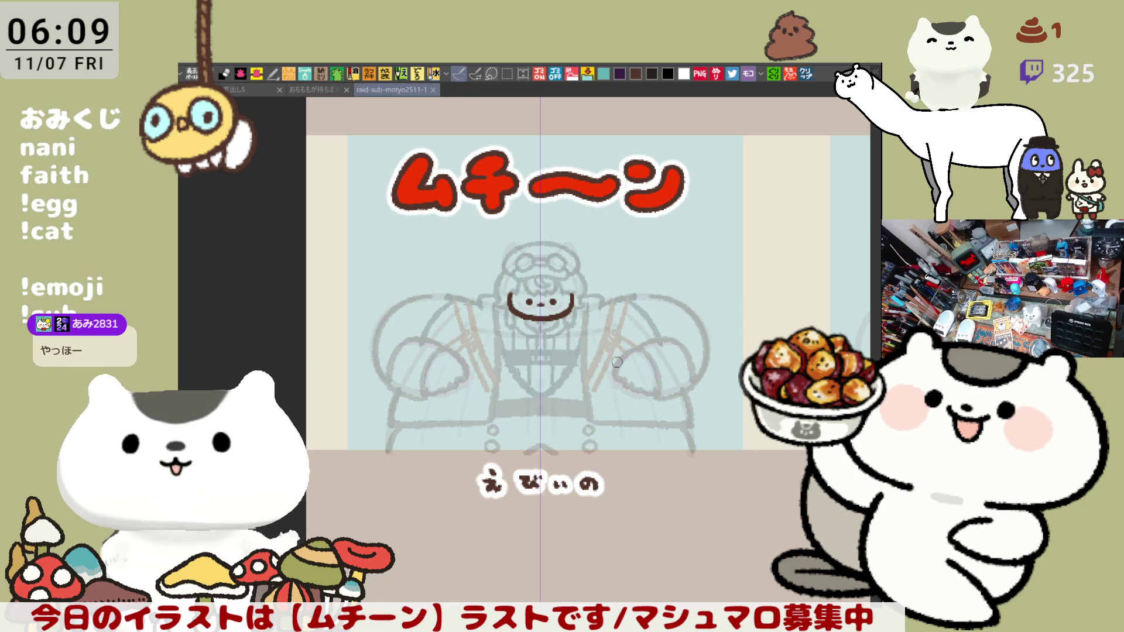
Zoom in on the right arm and draw an orange arc rising over the right wing
scroll(613, 362, up, 5)
scroll(612, 362, up, 1)
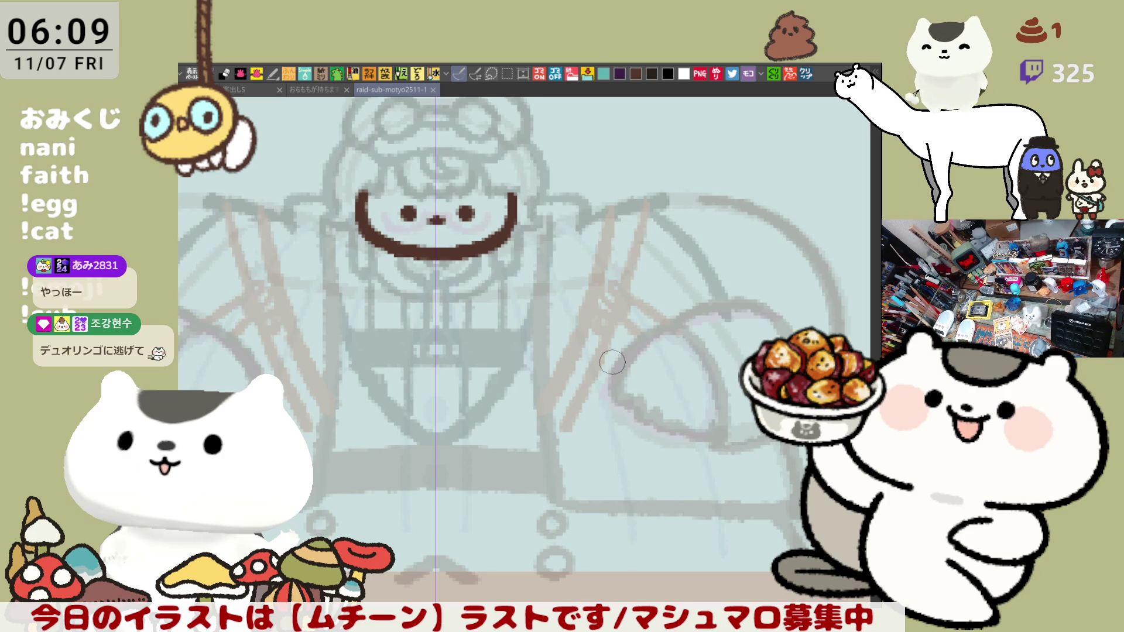
mouse_move(613, 362)
mouse_down()
mouse_move(685, 381)
mouse_move(668, 409)
mouse_move(653, 382)
mouse_up()
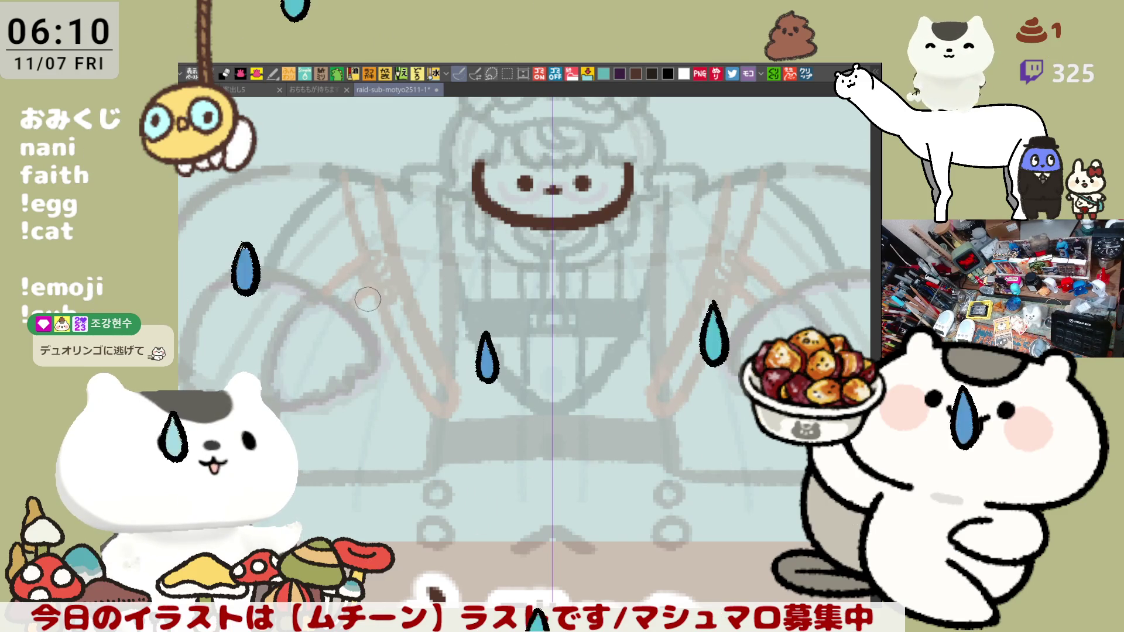
mouse_move(525, 314)
mouse_down()
mouse_move(498, 349)
mouse_move(550, 342)
mouse_move(507, 330)
mouse_move(530, 333)
mouse_up()
mouse_move(814, 337)
mouse_down()
mouse_move(689, 354)
mouse_move(648, 372)
mouse_move(664, 386)
mouse_up()
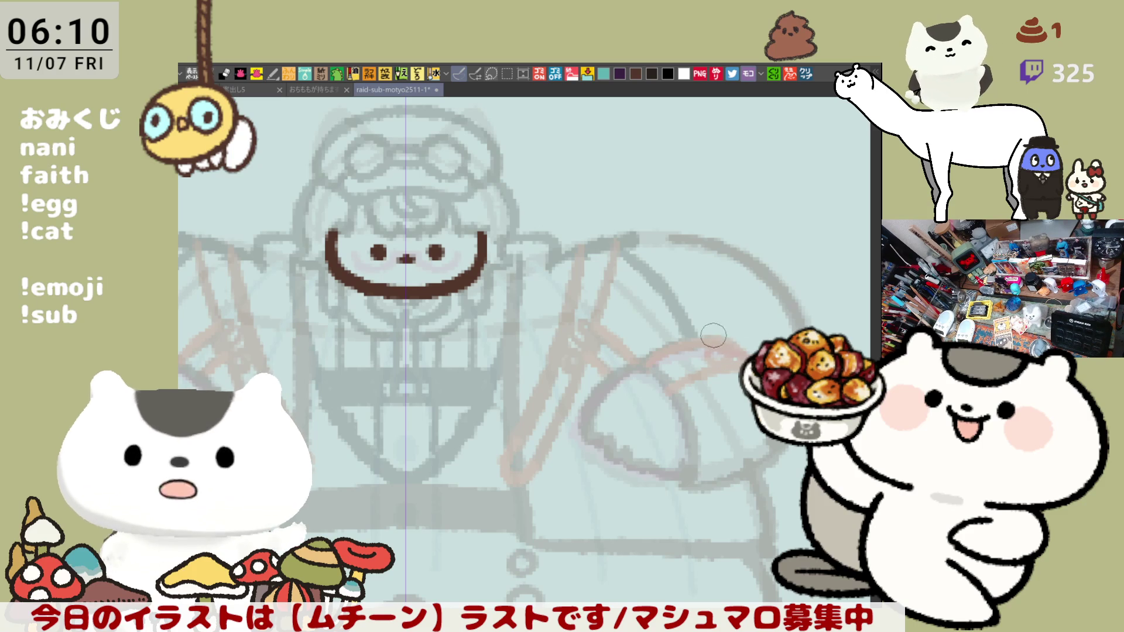
drag(644, 352, 756, 319)
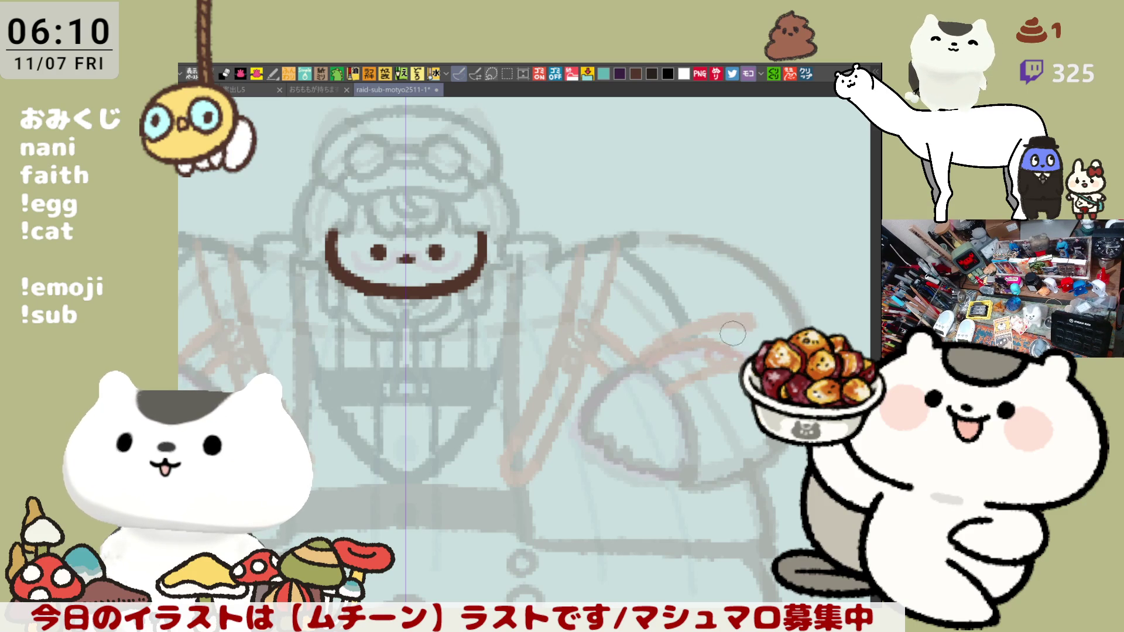
mouse_move(669, 355)
mouse_down()
mouse_move(720, 351)
mouse_move(732, 357)
mouse_move(718, 369)
mouse_move(736, 348)
mouse_up()
key(ctrl+z)
drag(652, 387, 742, 332)
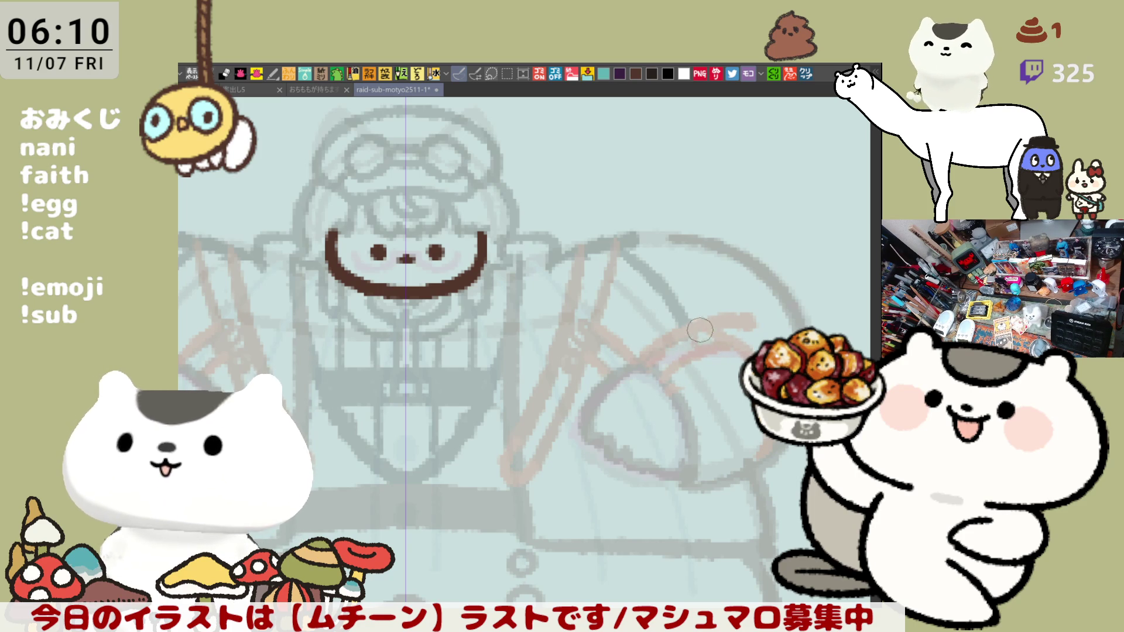
Draw reddish-brown curves down the left side and over the left wing, then zoom out
drag(647, 357, 866, 348)
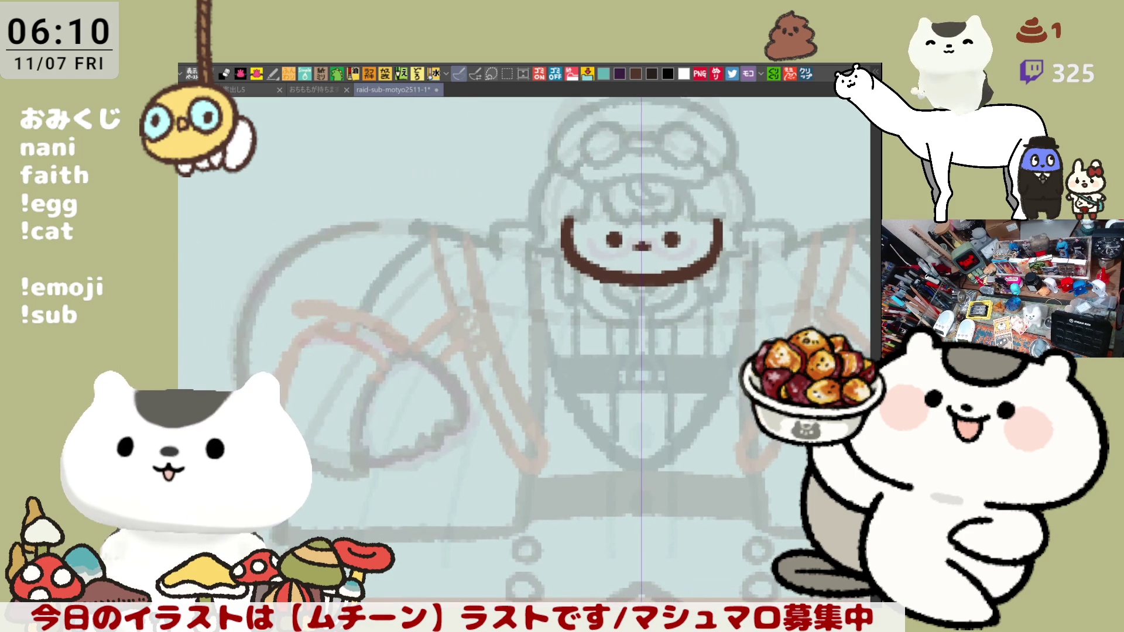
scroll(498, 281, down, 2)
scroll(487, 275, up, 1)
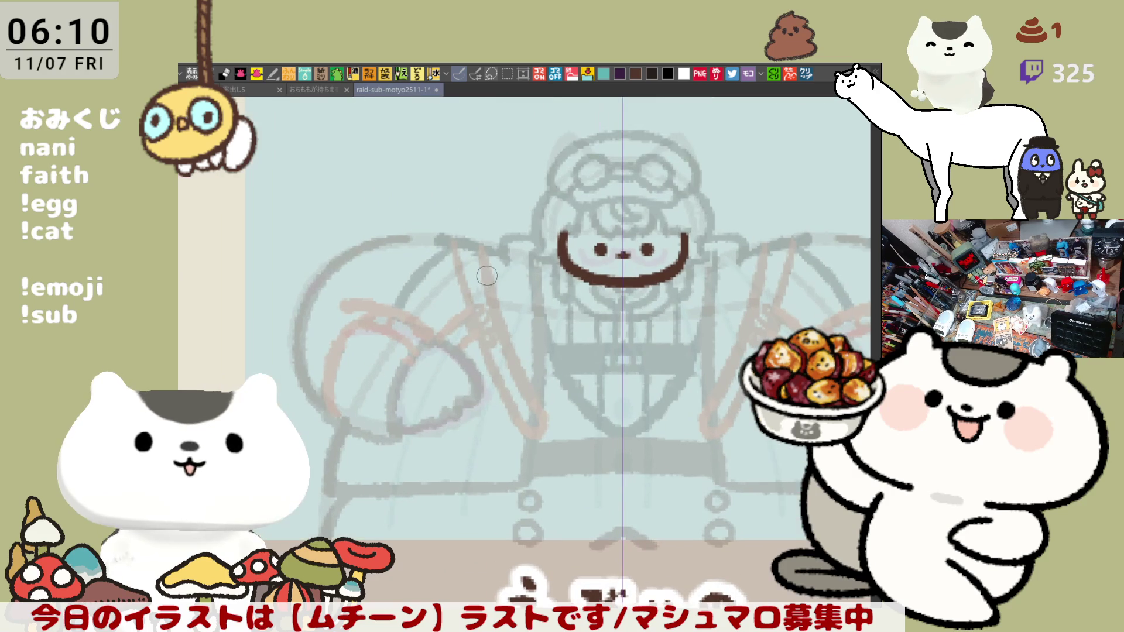
drag(444, 329, 444, 357)
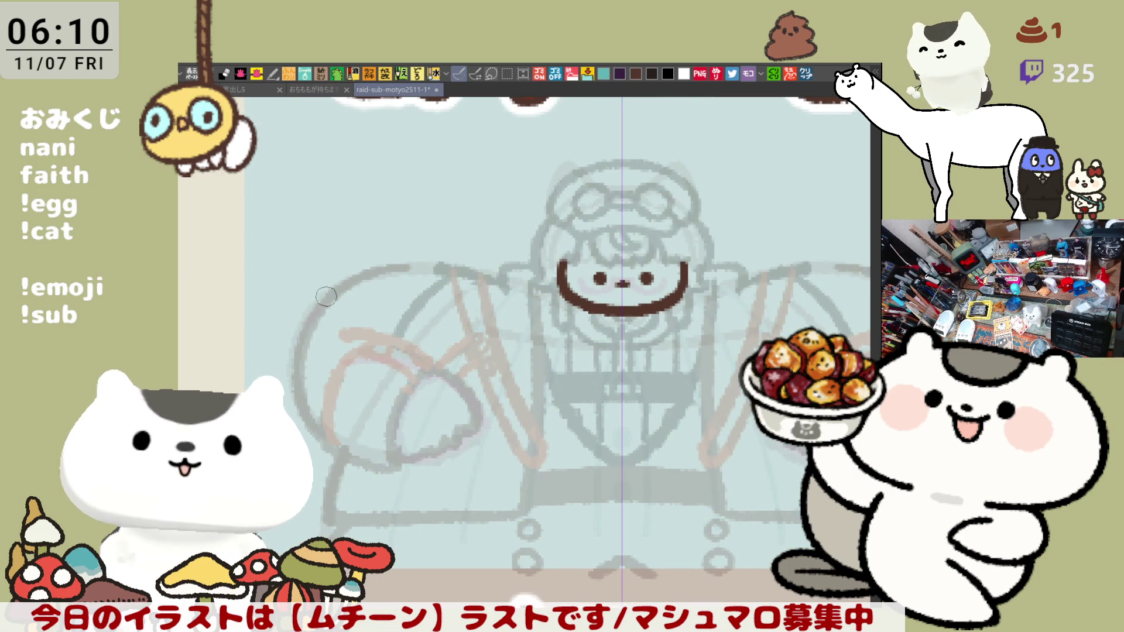
drag(312, 306, 331, 449)
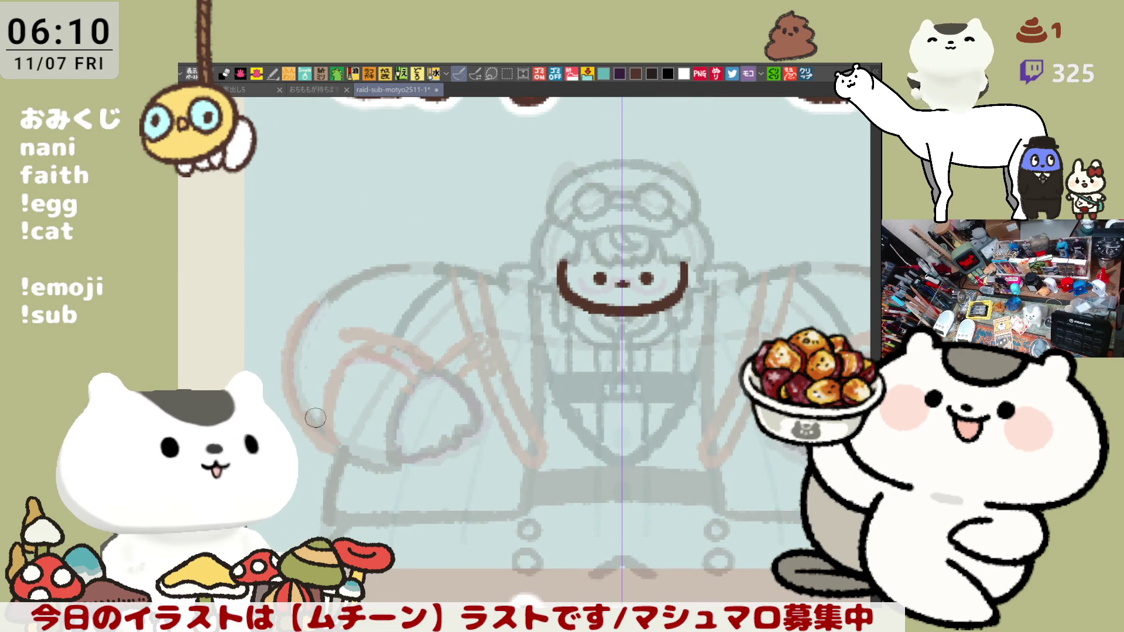
drag(319, 299, 448, 267)
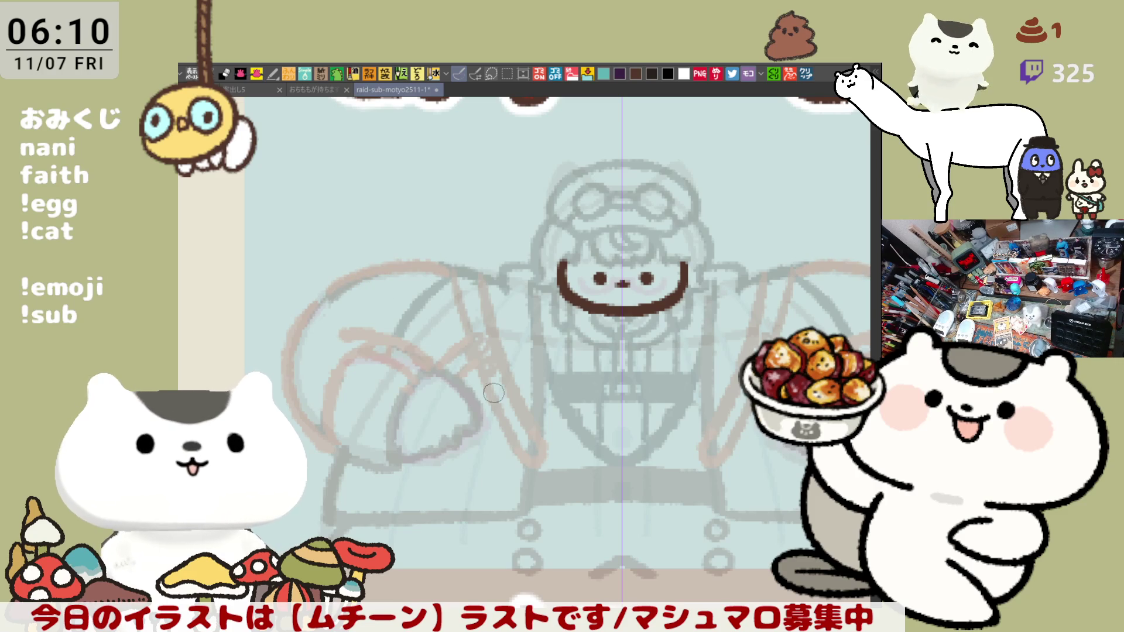
scroll(493, 393, down, 3)
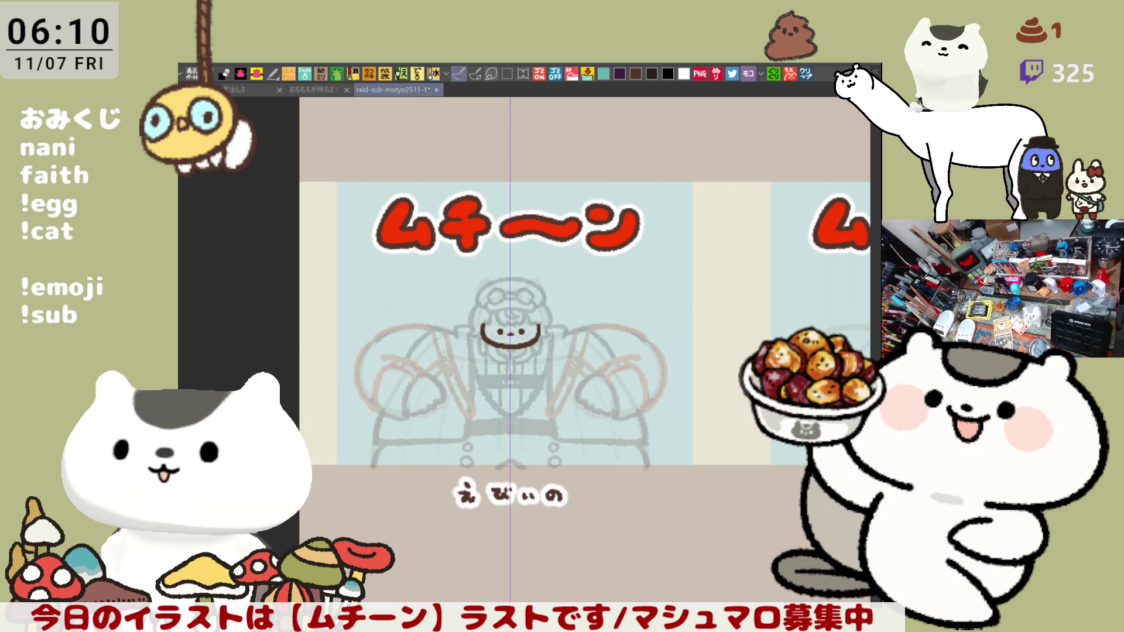
Marquee the goggled character sketch and nudge it slightly upward beneath the ムチーン title
key(m)
mouse_move(309, 265)
mouse_down()
mouse_move(668, 527)
mouse_move(711, 537)
mouse_up()
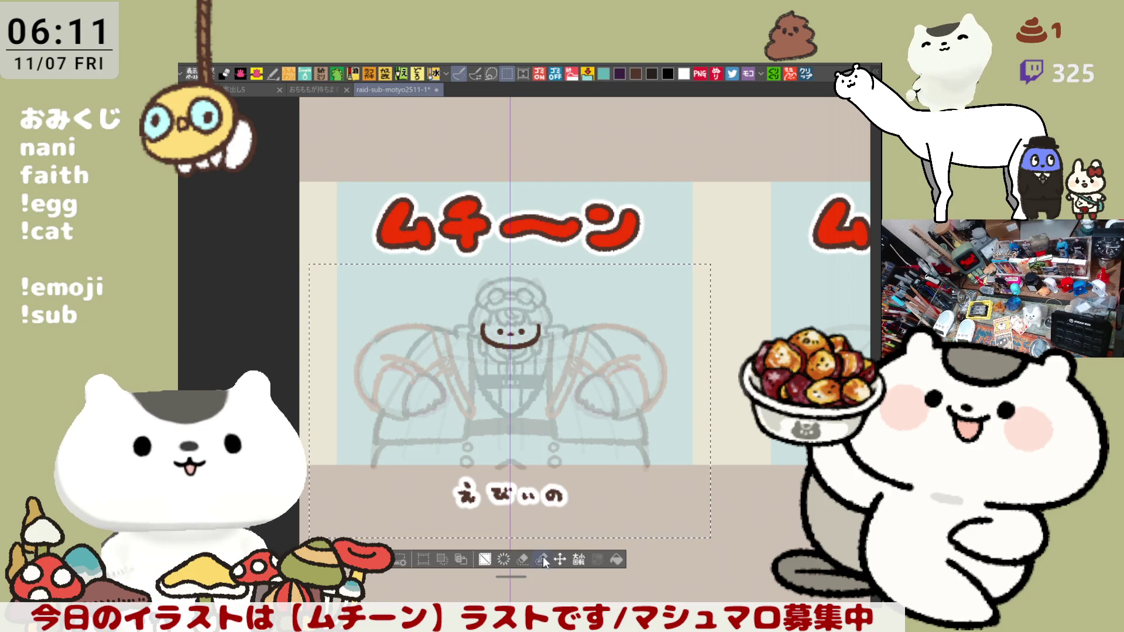
click(557, 554)
drag(555, 492, 555, 481)
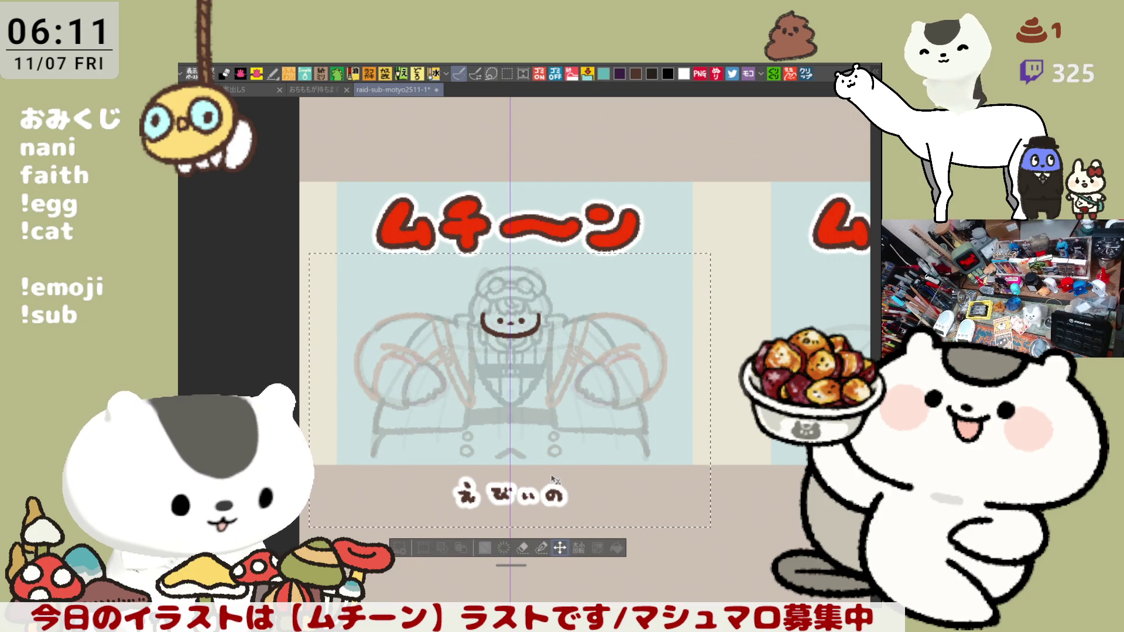
key(ctrl+d)
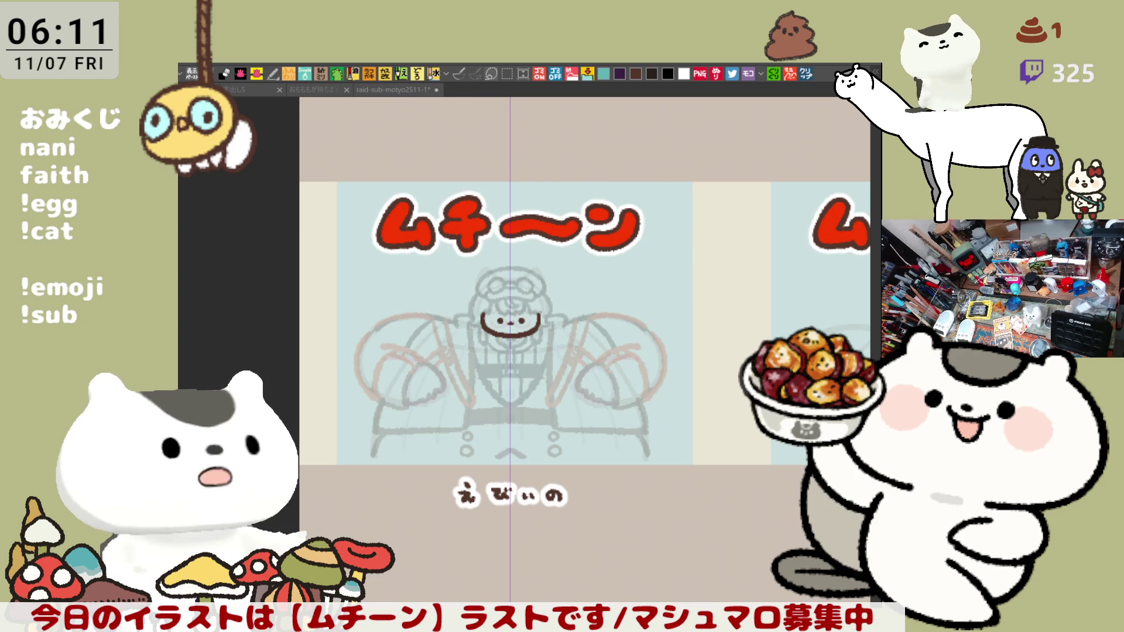
scroll(476, 372, up, 3)
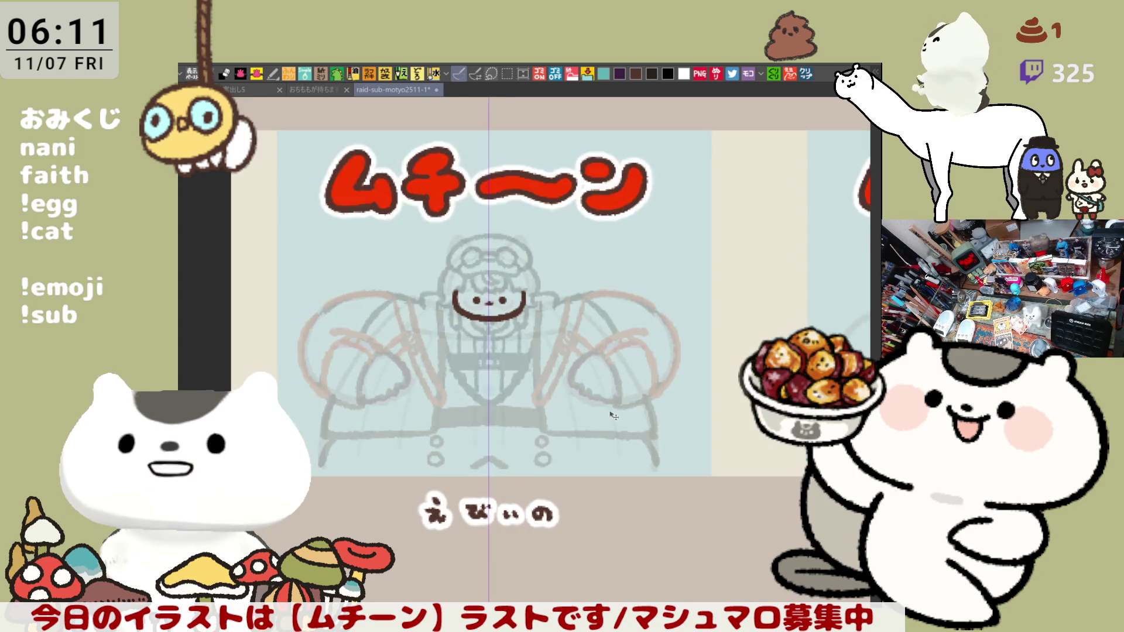
Zoom in and sketch the companion's round body outline right of the goggled head
scroll(535, 397, up, 2)
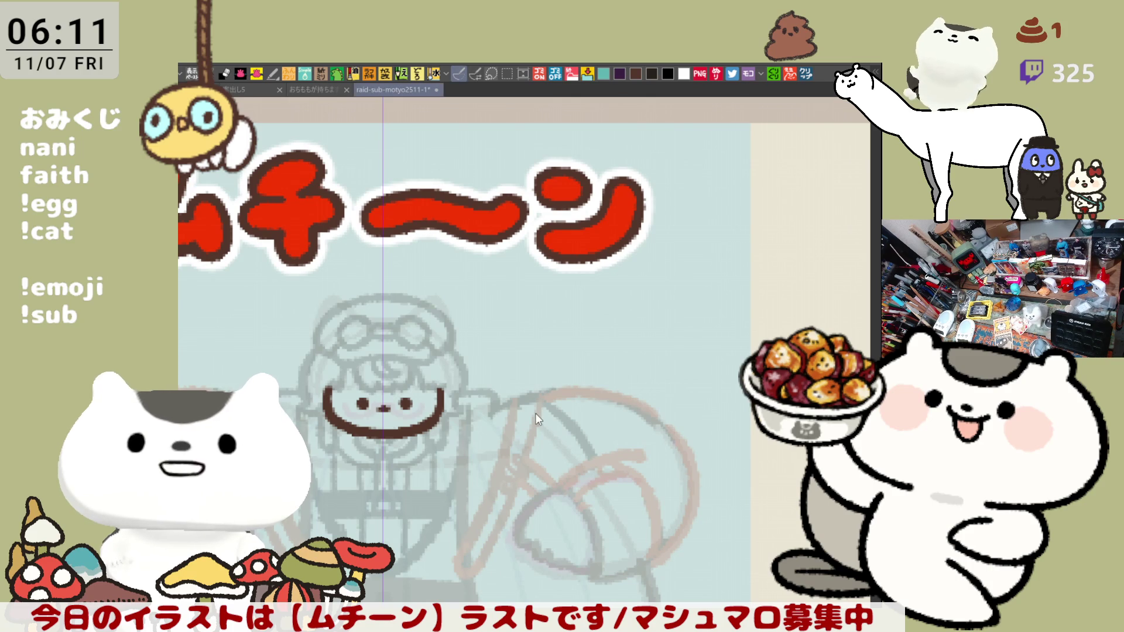
scroll(529, 416, down, 1)
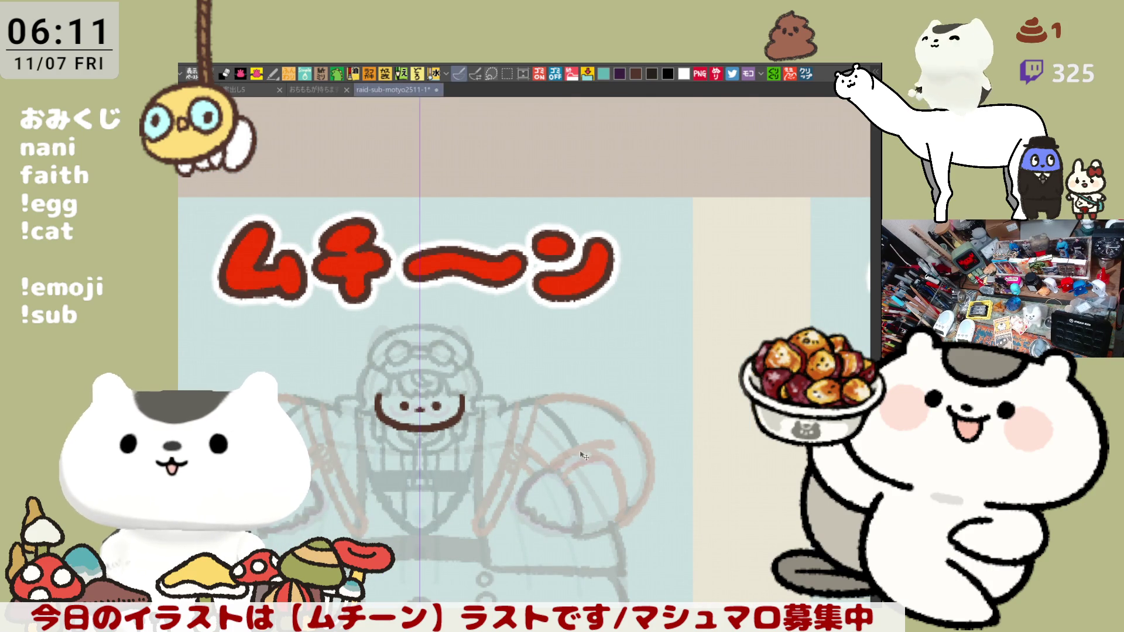
scroll(610, 458, up, 4)
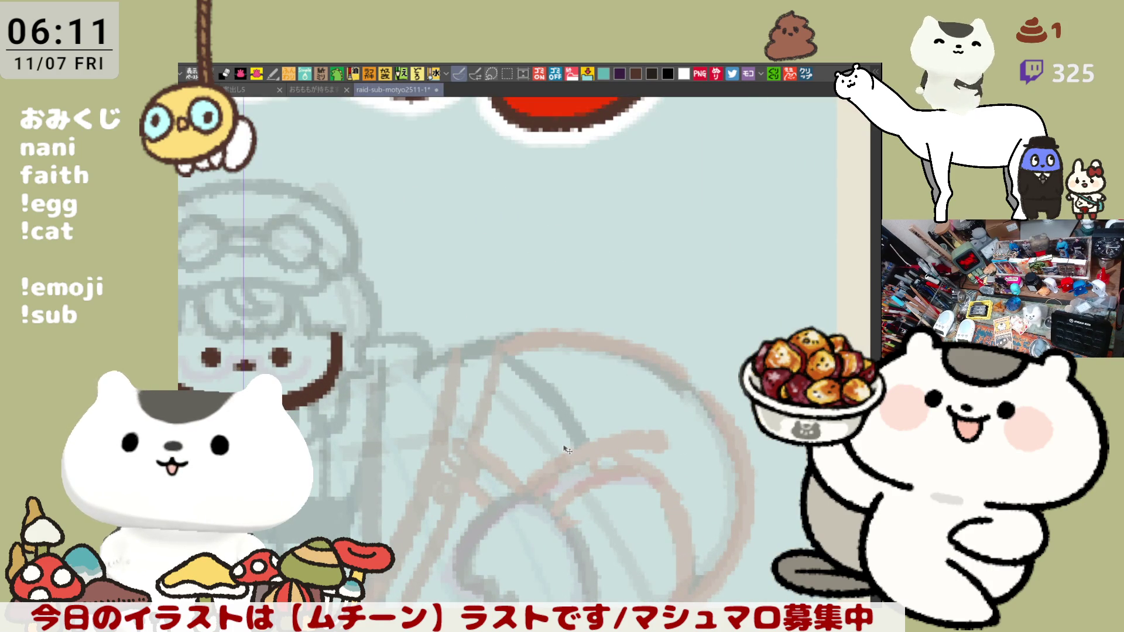
drag(458, 131, 642, 208)
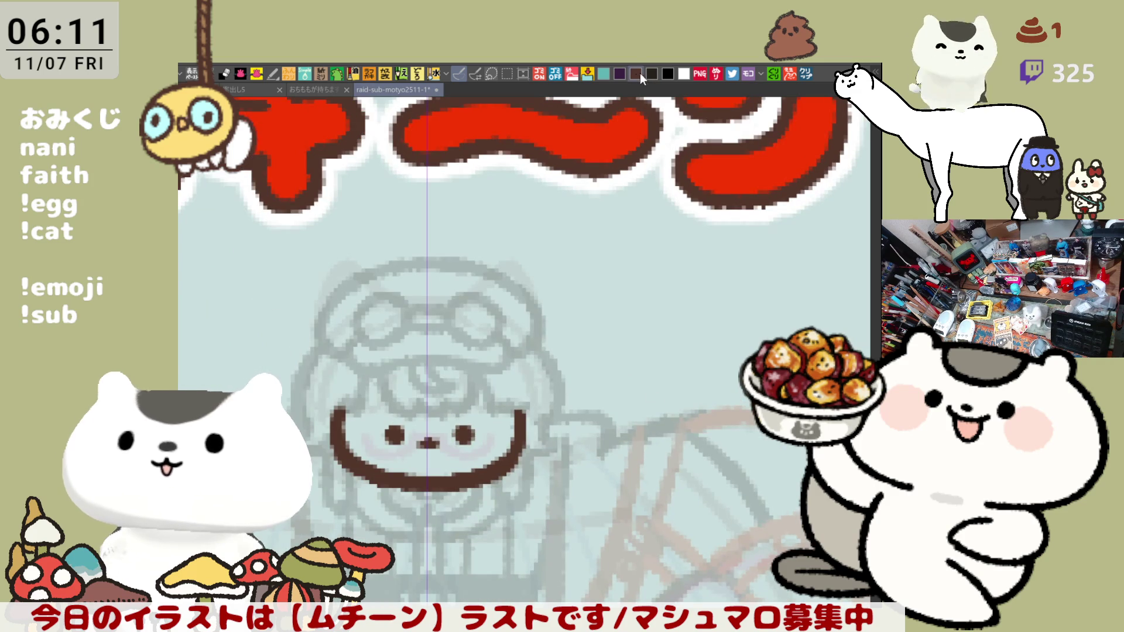
drag(651, 291, 556, 288)
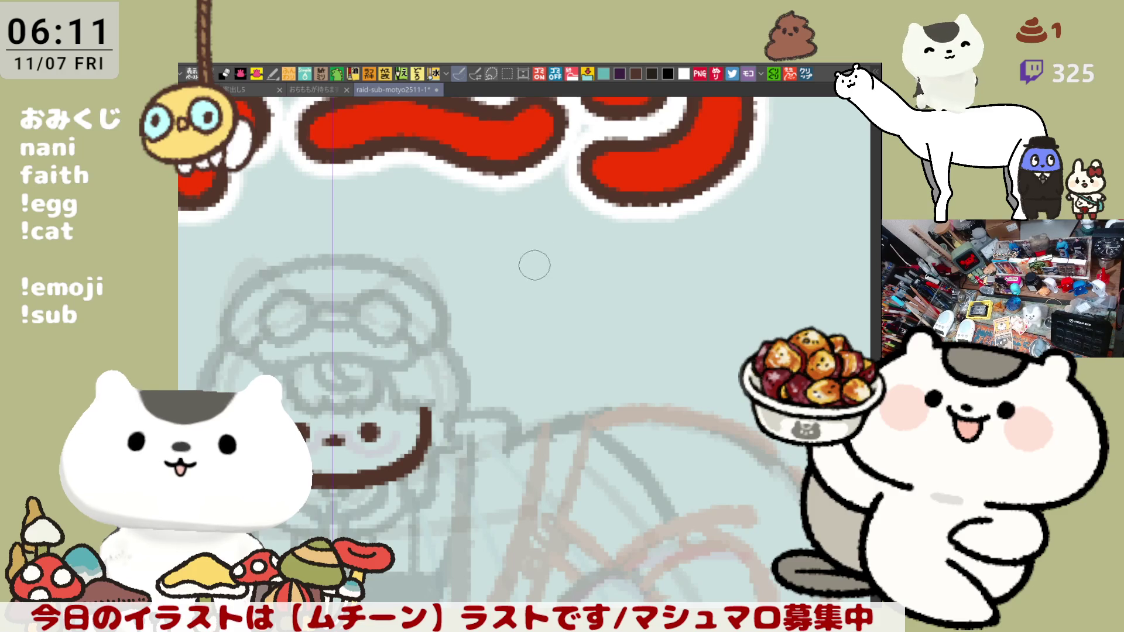
drag(531, 260, 567, 353)
key(ctrl+z)
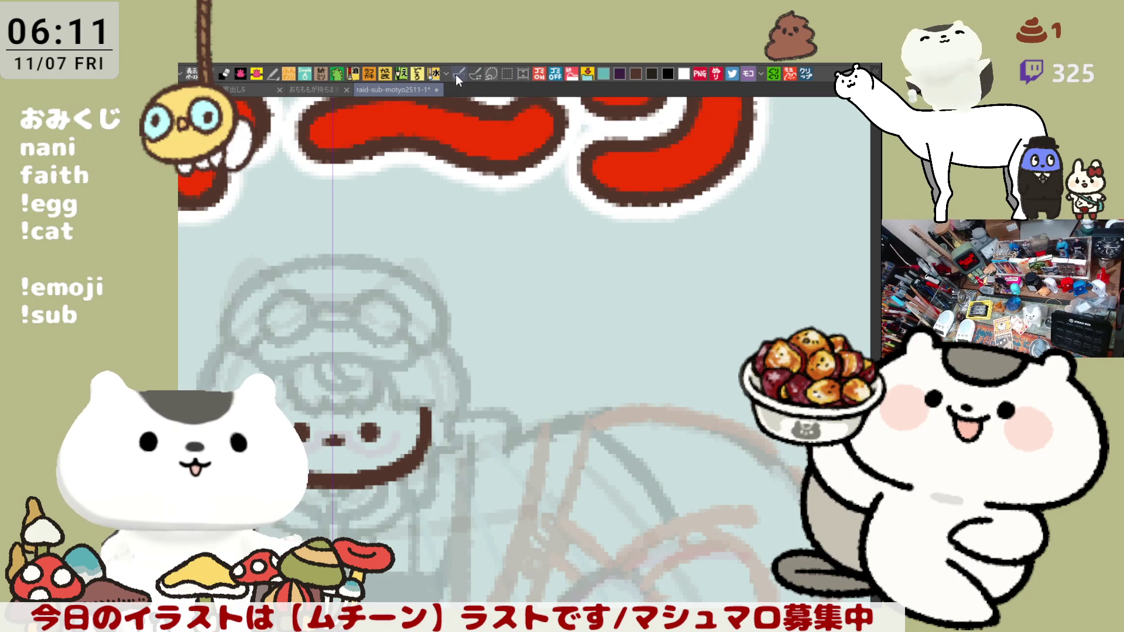
drag(544, 265, 580, 354)
drag(620, 260, 641, 363)
key(ctrl+z)
key(ctrl+z)
mouse_move(565, 272)
mouse_down()
mouse_move(518, 321)
mouse_move(606, 359)
mouse_move(647, 299)
mouse_move(590, 359)
mouse_up()
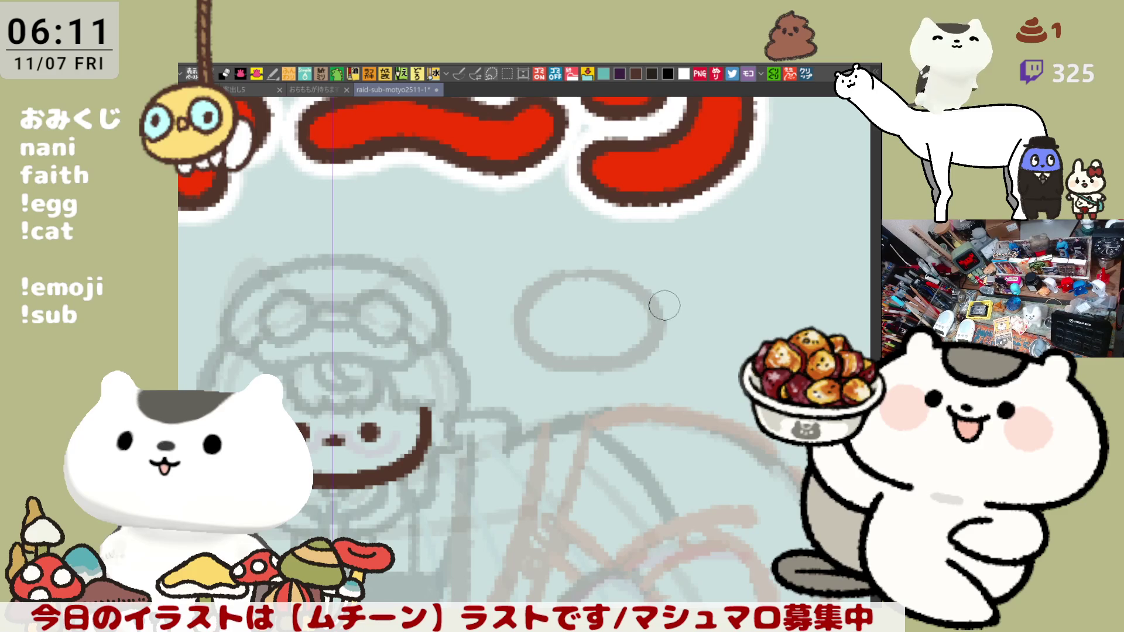
Add a tail loop, two dot eyes, a small hat and little feet
mouse_move(673, 304)
mouse_down()
mouse_move(688, 328)
mouse_move(667, 352)
mouse_up()
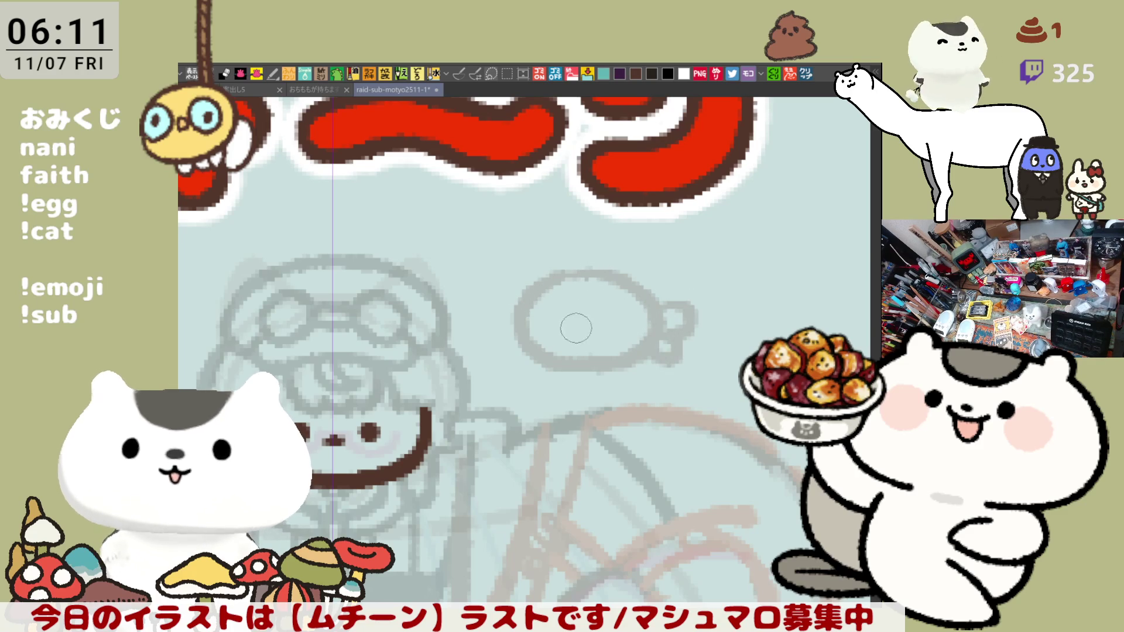
click(560, 309)
click(595, 307)
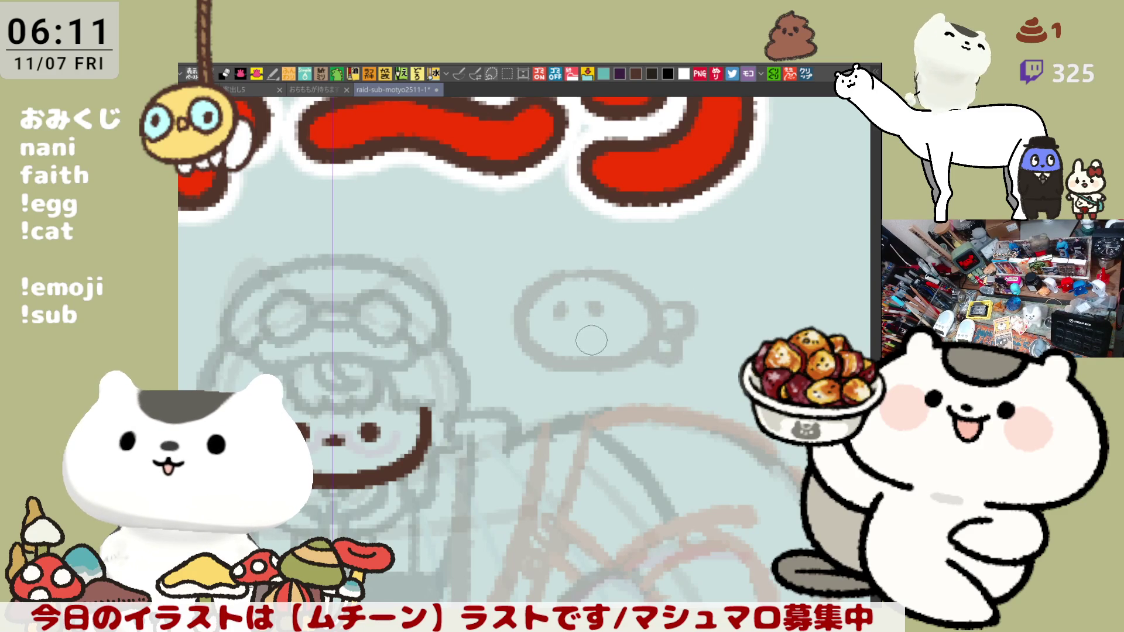
mouse_move(578, 265)
mouse_down()
mouse_move(595, 261)
mouse_move(564, 258)
mouse_move(591, 252)
mouse_move(578, 254)
mouse_up()
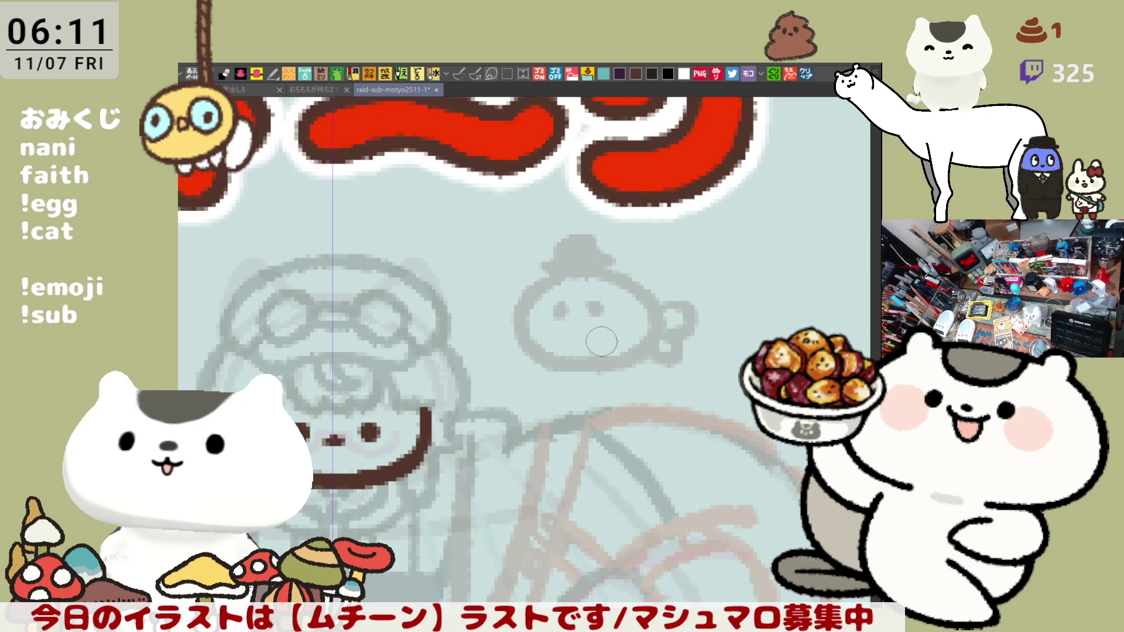
mouse_move(586, 360)
mouse_down()
mouse_move(547, 366)
mouse_move(638, 363)
mouse_move(638, 374)
mouse_up()
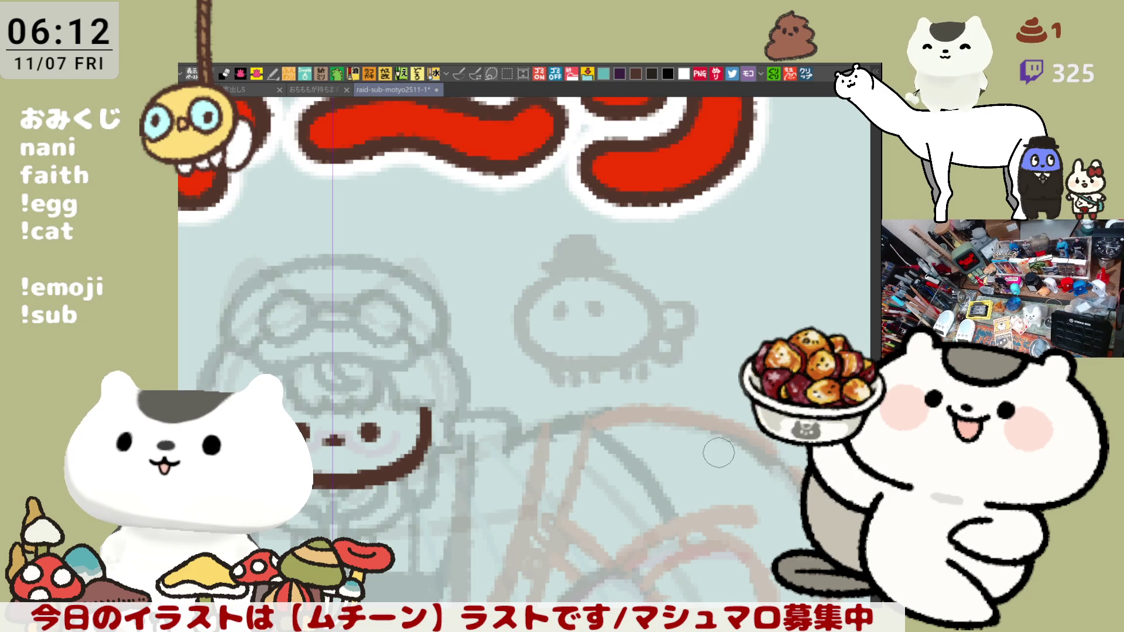
Rework the body's right side and redraw the tail with a small curl
mouse_move(622, 308)
mouse_down()
mouse_move(603, 363)
mouse_move(627, 350)
mouse_up()
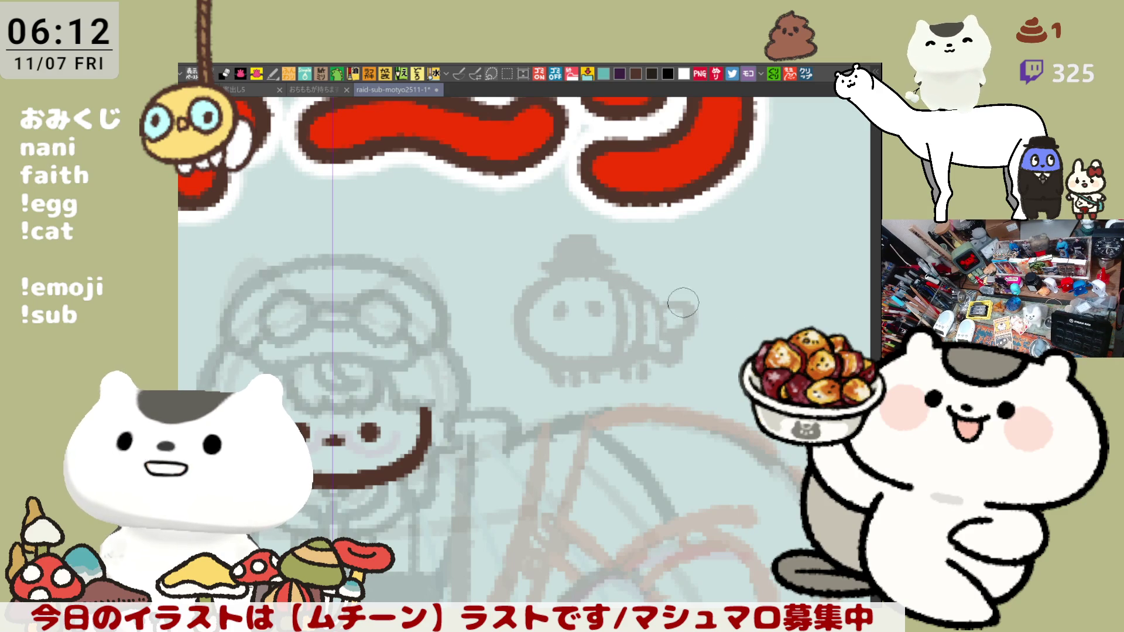
mouse_move(681, 308)
mouse_down()
mouse_move(662, 351)
mouse_move(692, 303)
mouse_up()
drag(631, 286, 673, 360)
drag(644, 293, 658, 359)
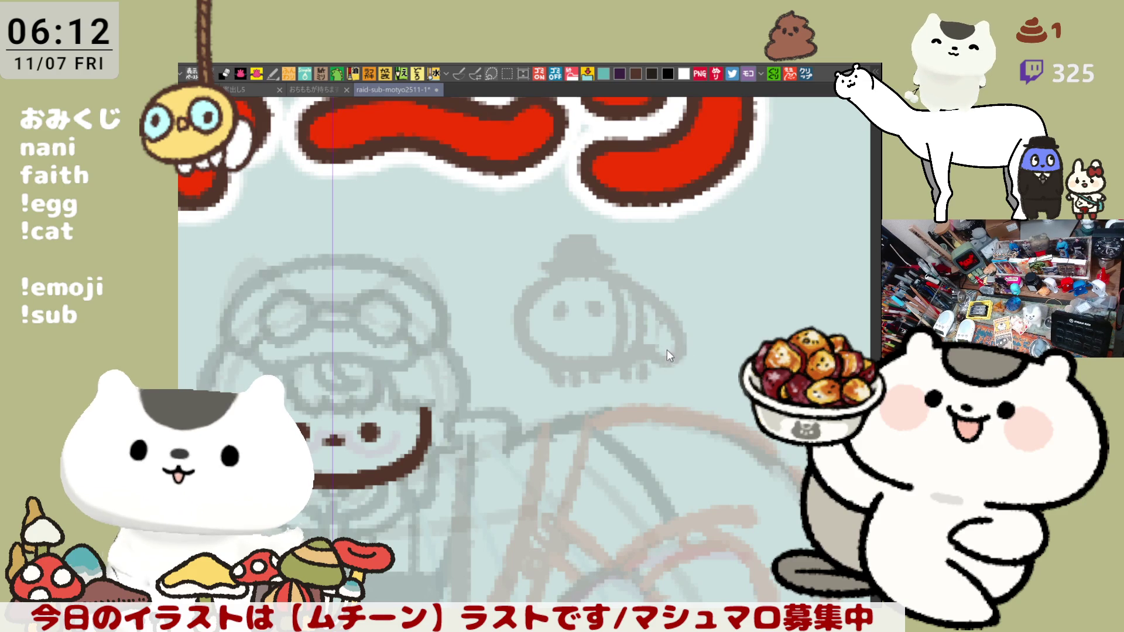
key(ctrl+z)
key(ctrl+z)
mouse_move(638, 287)
mouse_down()
mouse_move(673, 363)
mouse_move(675, 321)
mouse_move(681, 360)
mouse_up()
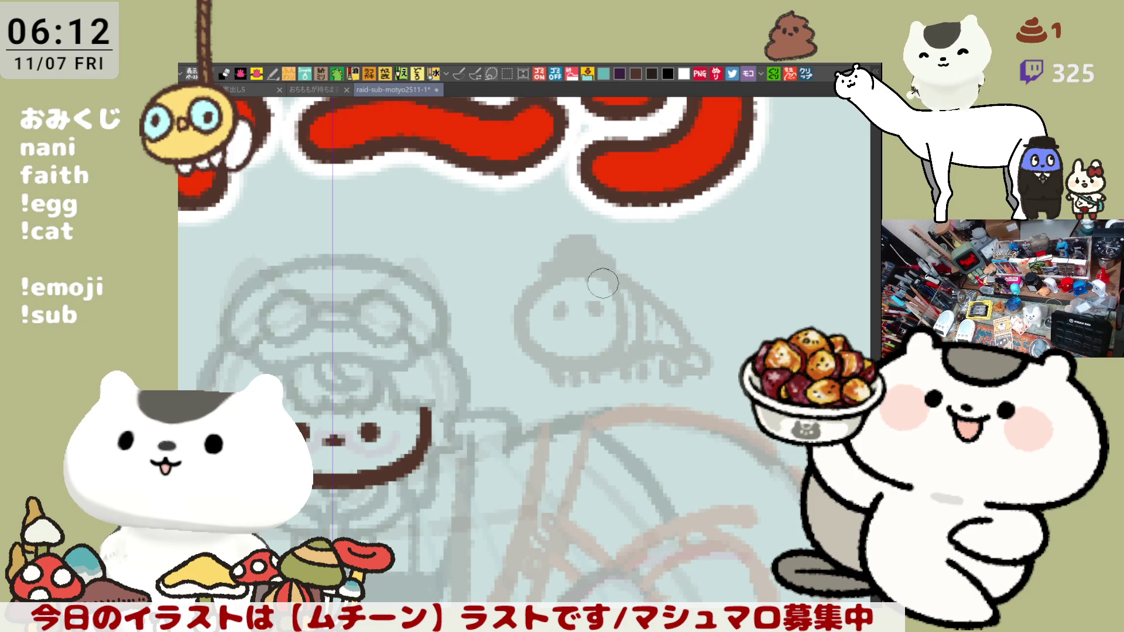
Darken the hat, redraw the head outline, add a pupil dot and fit the view
drag(569, 249, 595, 246)
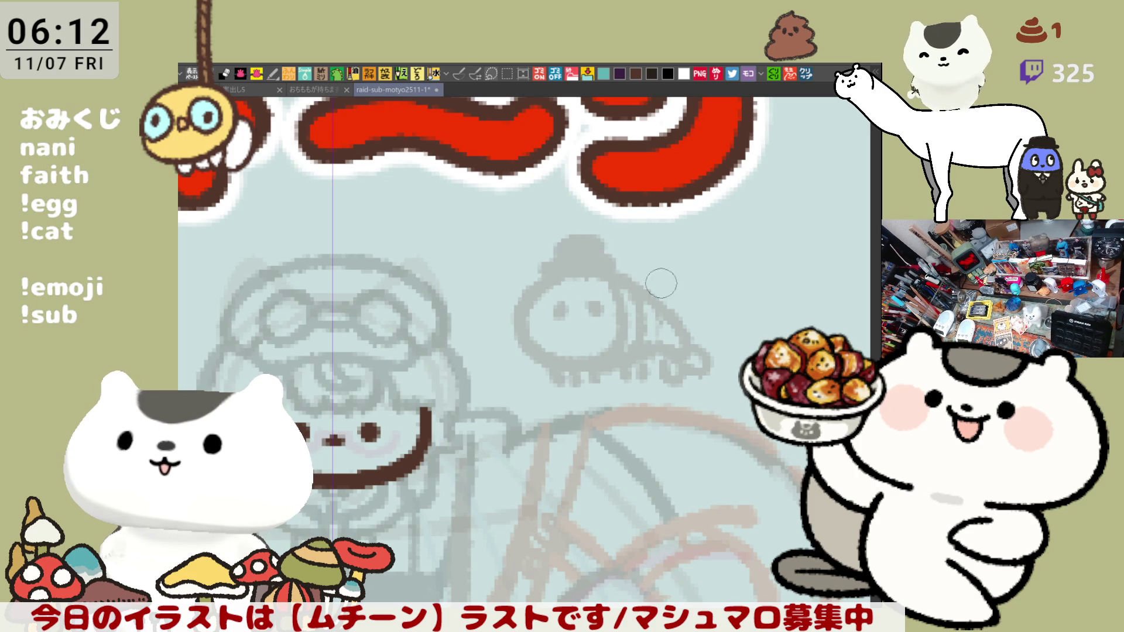
drag(649, 371, 683, 388)
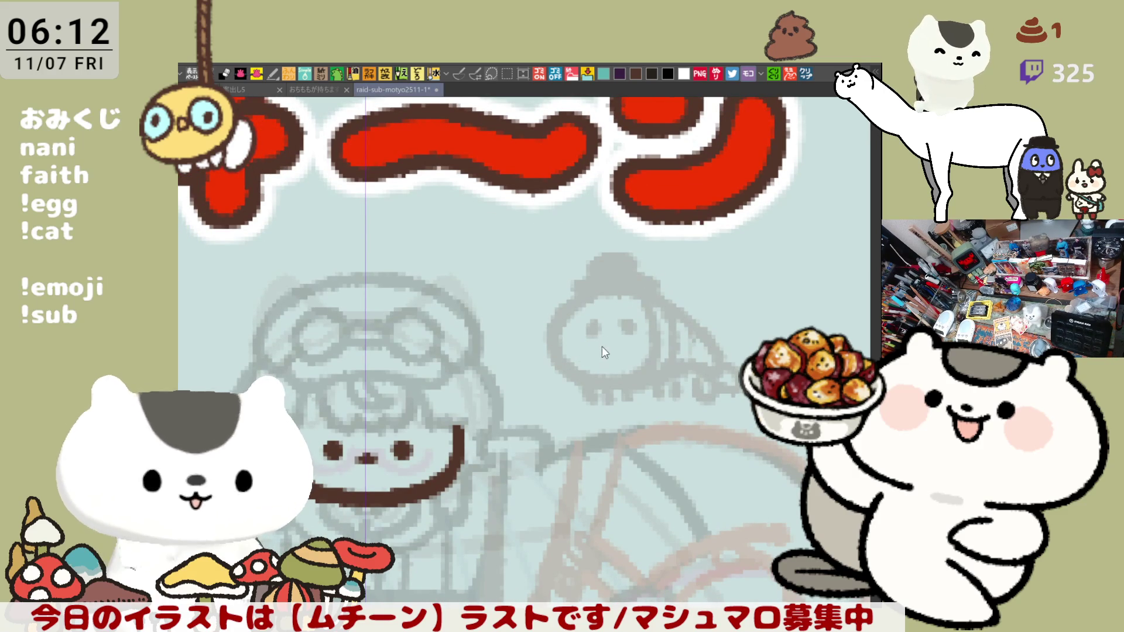
drag(609, 340, 578, 352)
key(ctrl+z)
key(ctrl+z)
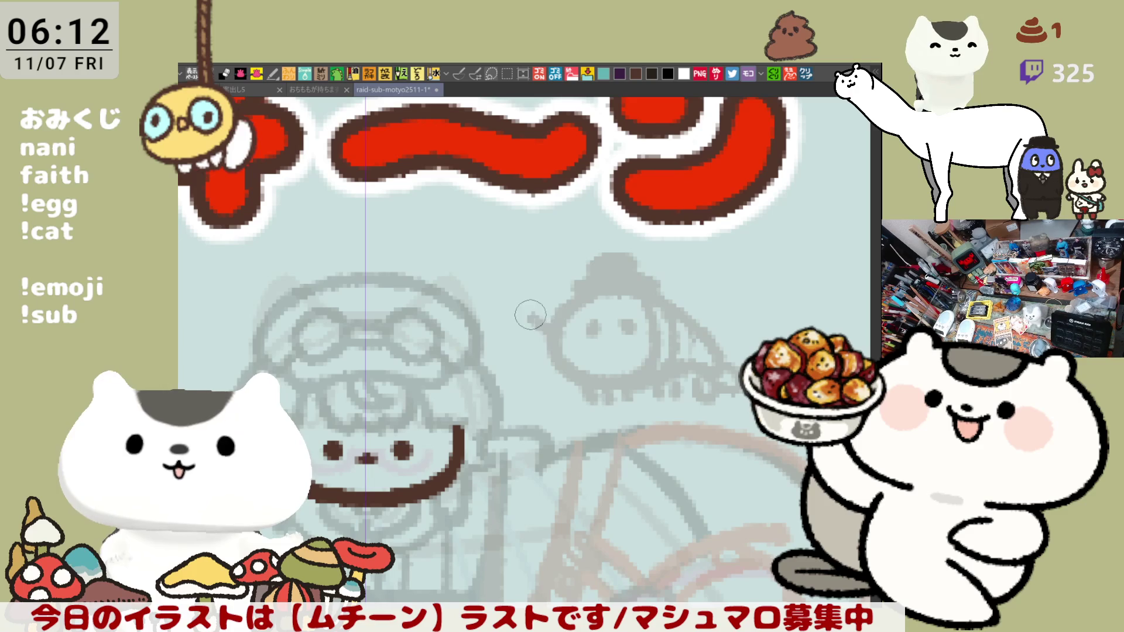
mouse_move(571, 302)
mouse_down()
mouse_move(546, 326)
mouse_move(602, 321)
mouse_move(542, 348)
mouse_move(572, 349)
mouse_move(602, 326)
mouse_move(592, 329)
mouse_up()
click(593, 334)
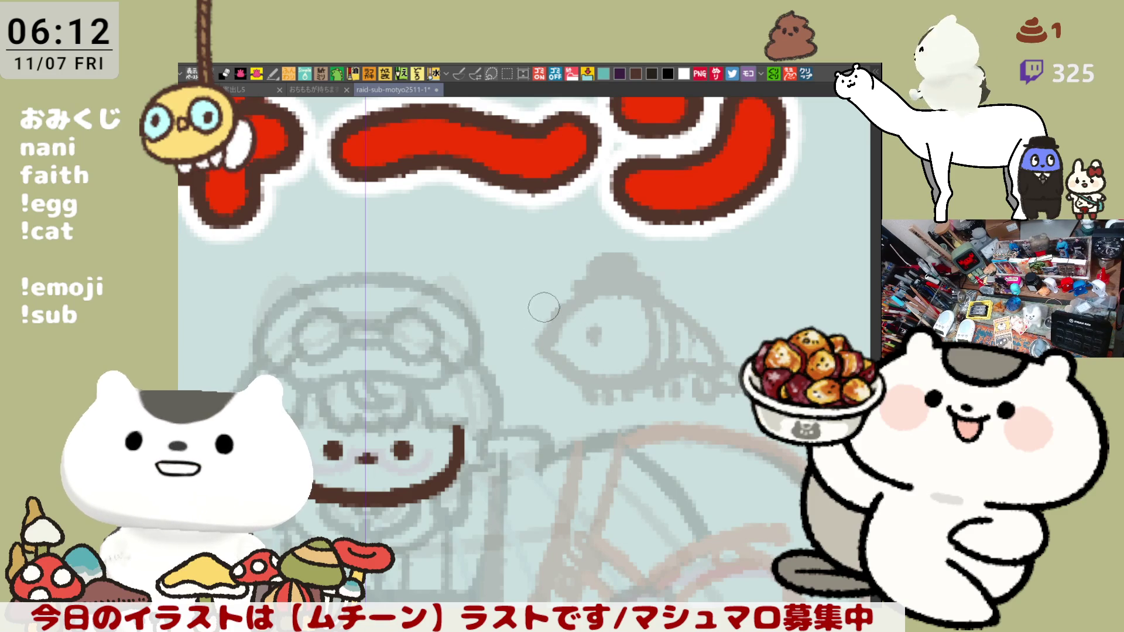
drag(536, 286, 548, 339)
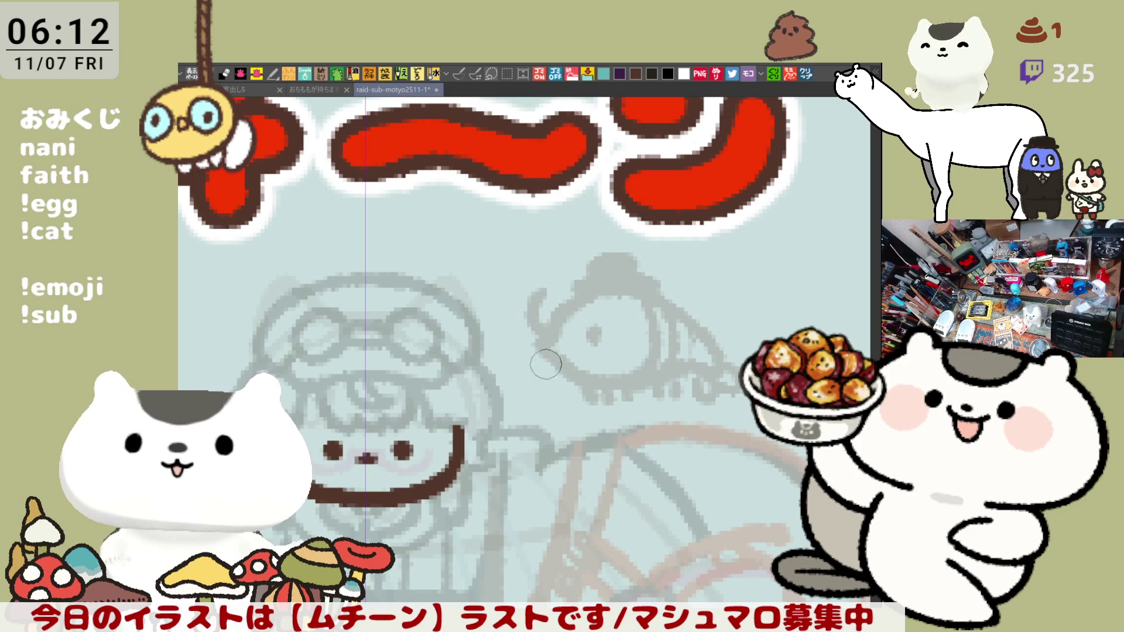
key(ctrl+0)
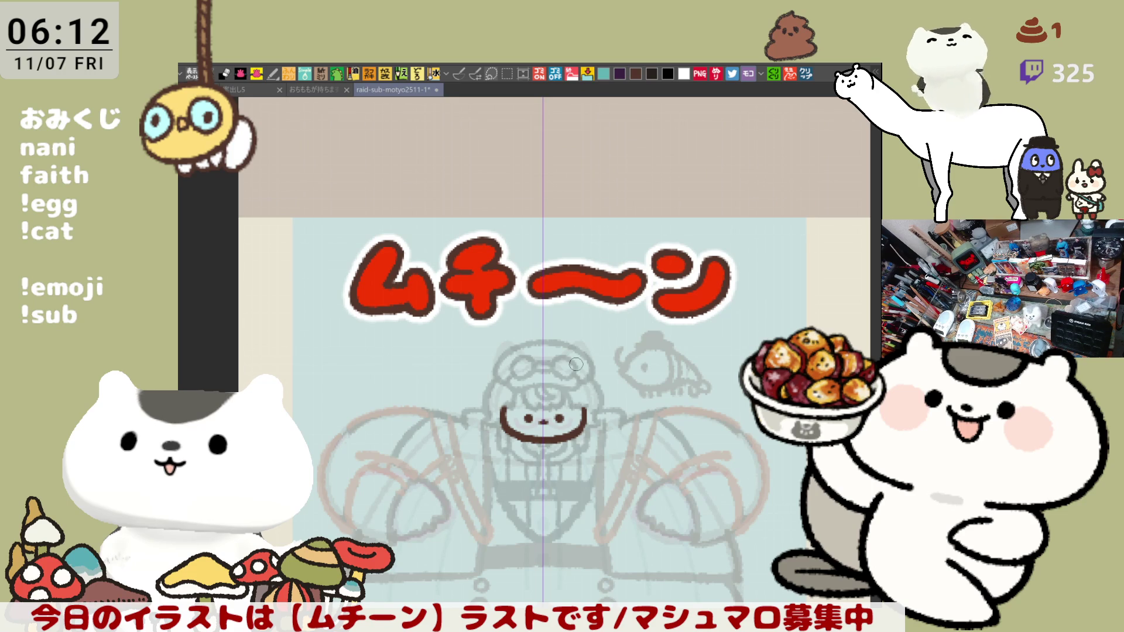
Draw curved cloud strokes beside the goggles, then undo three so only the top arc remains
scroll(577, 364, up, 2)
mouse_move(566, 331)
mouse_down()
mouse_move(641, 375)
mouse_move(680, 314)
mouse_move(700, 398)
mouse_move(744, 398)
mouse_up()
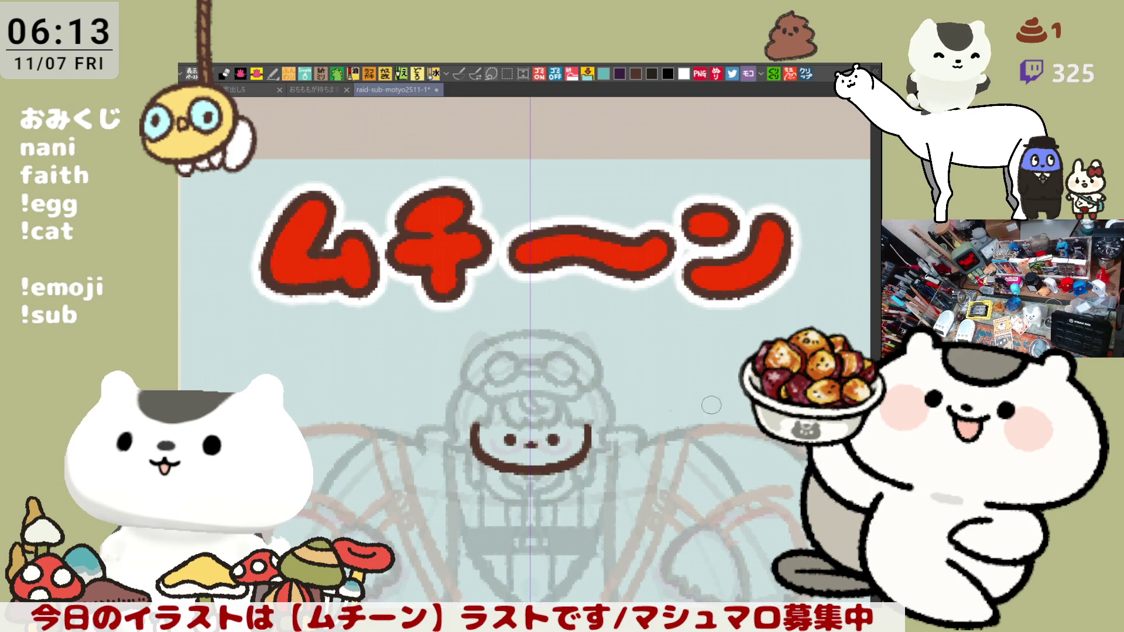
mouse_move(655, 364)
mouse_down()
mouse_move(706, 373)
mouse_move(658, 386)
mouse_move(697, 392)
mouse_move(710, 374)
mouse_move(694, 396)
mouse_up()
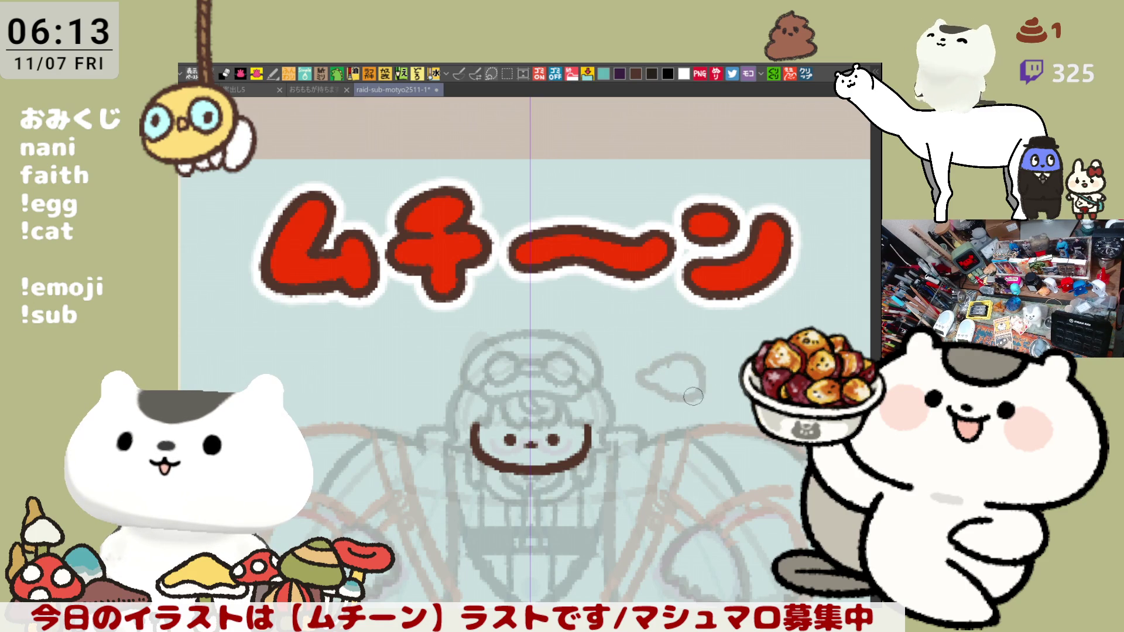
drag(685, 351, 735, 369)
key(ctrl+z)
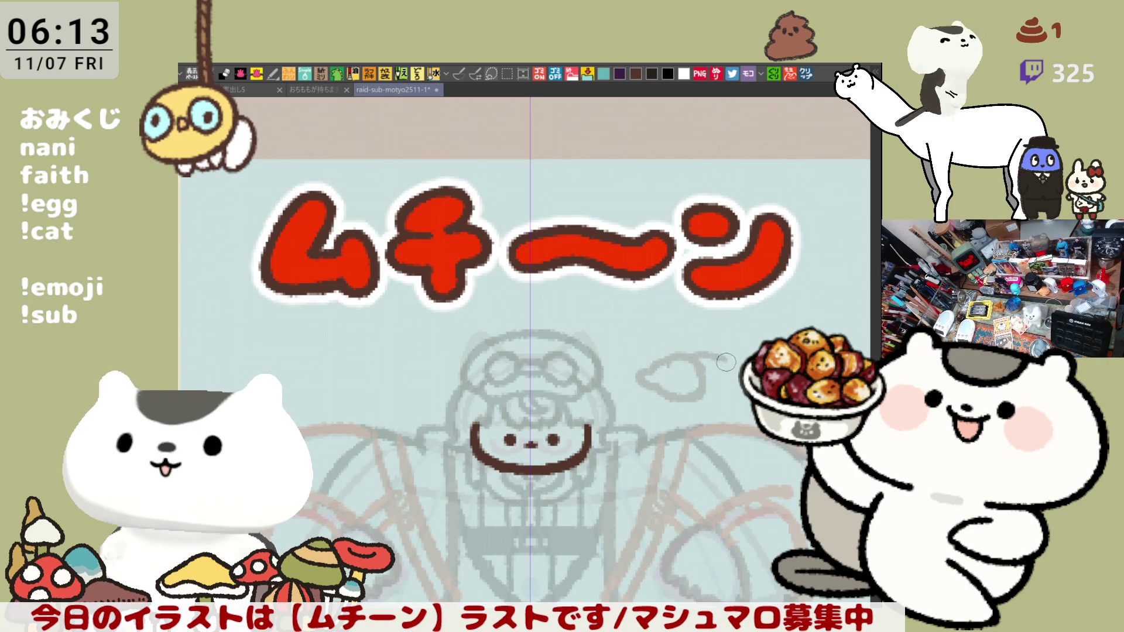
key(ctrl+z)
key(ctrl+z)
key(ctrl+z)
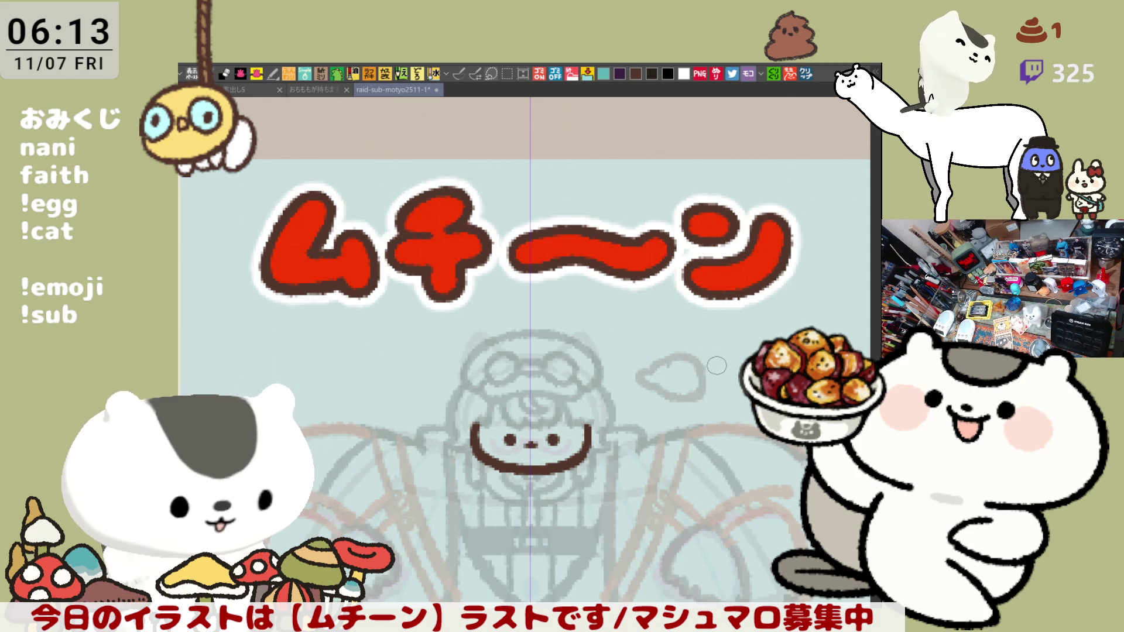
key(ctrl+z)
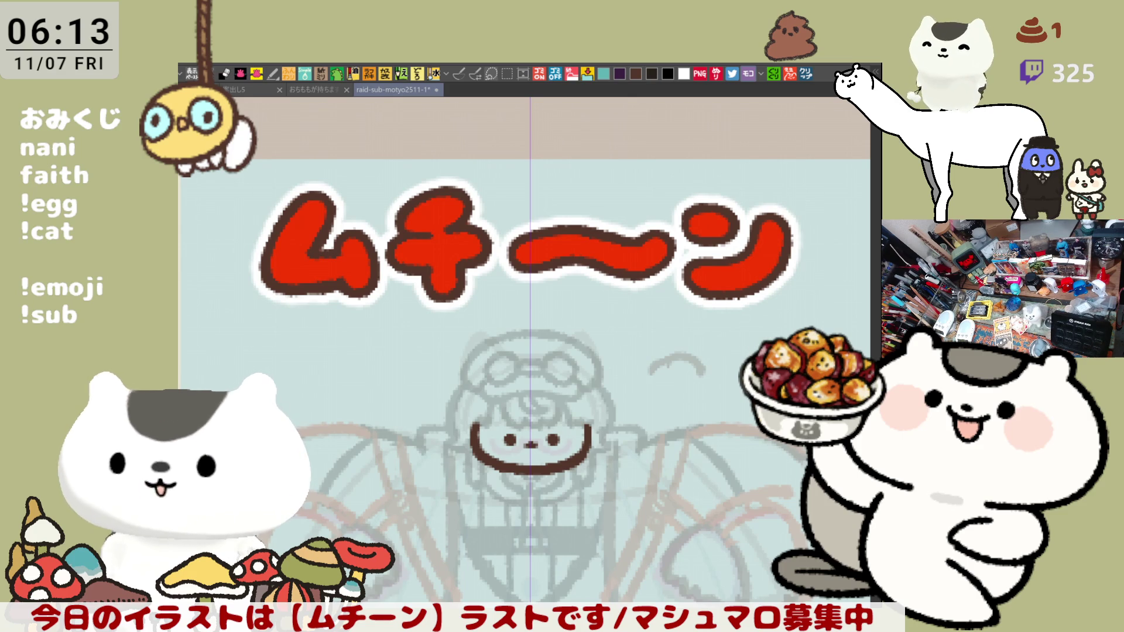
drag(701, 481, 692, 419)
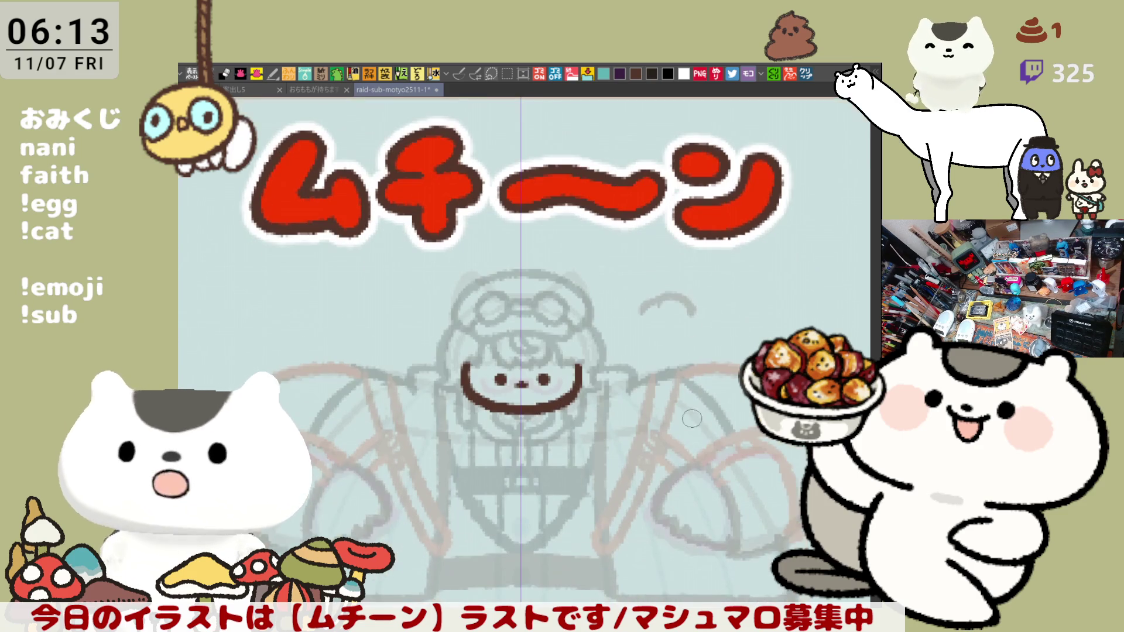
Extend the grey arc into a small hatted creature and redraw its ribbed right-side body curves
mouse_move(649, 342)
mouse_down()
mouse_move(584, 359)
mouse_move(553, 350)
mouse_move(595, 350)
mouse_move(576, 331)
mouse_up()
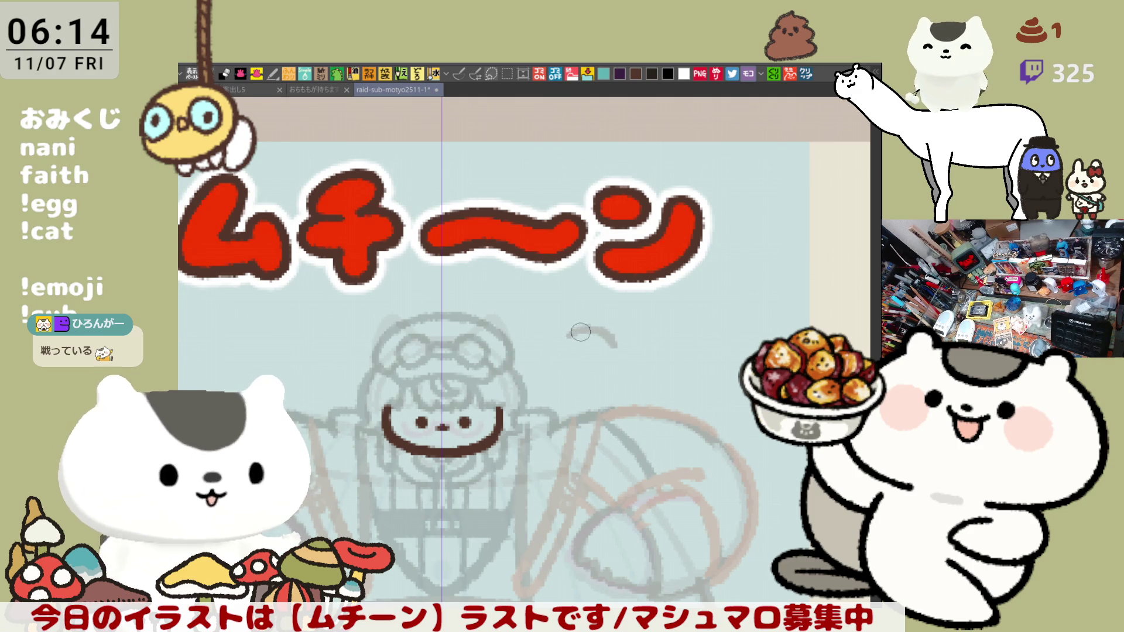
mouse_move(565, 336)
mouse_down()
mouse_move(551, 355)
mouse_move(563, 345)
mouse_up()
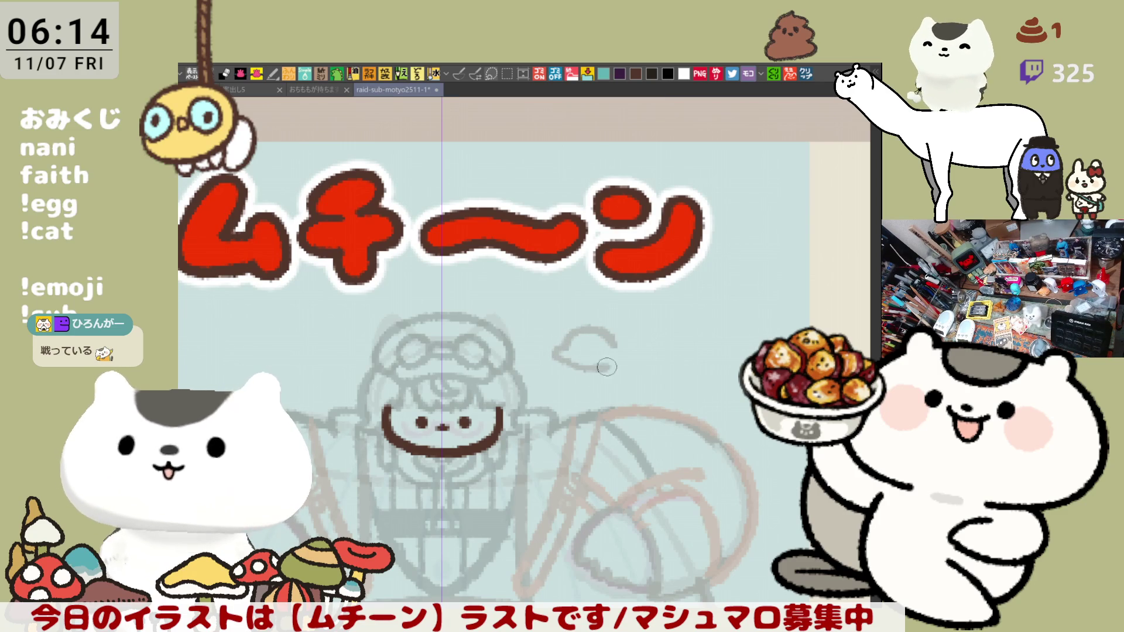
mouse_move(614, 352)
mouse_down()
mouse_move(578, 365)
mouse_move(577, 322)
mouse_move(618, 331)
mouse_move(609, 326)
mouse_up()
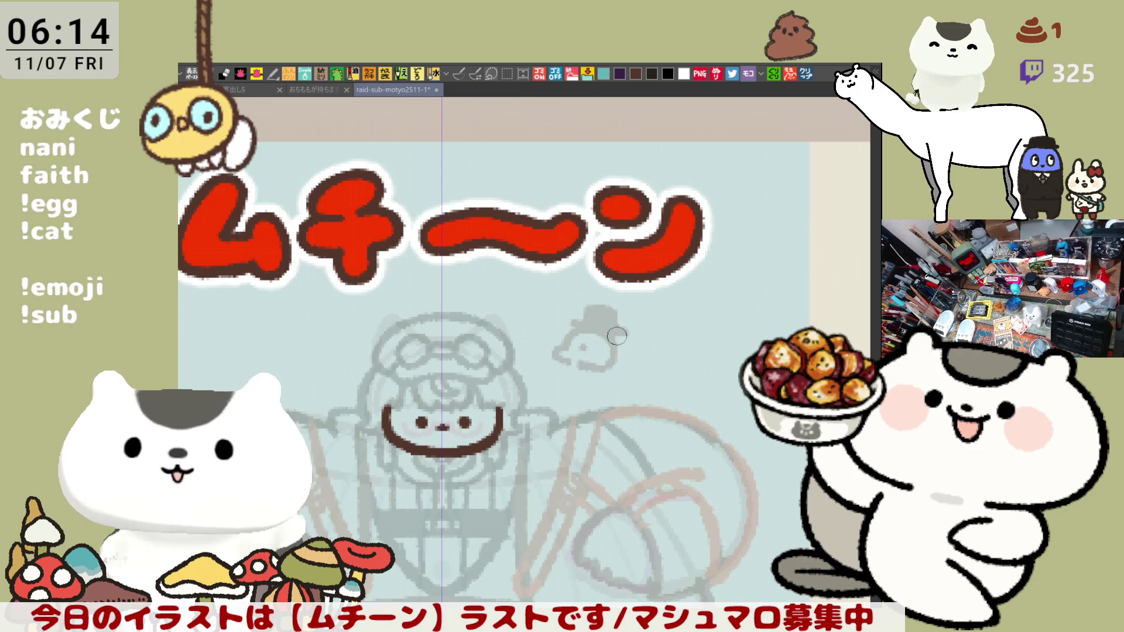
drag(622, 334, 635, 375)
key(ctrl+z)
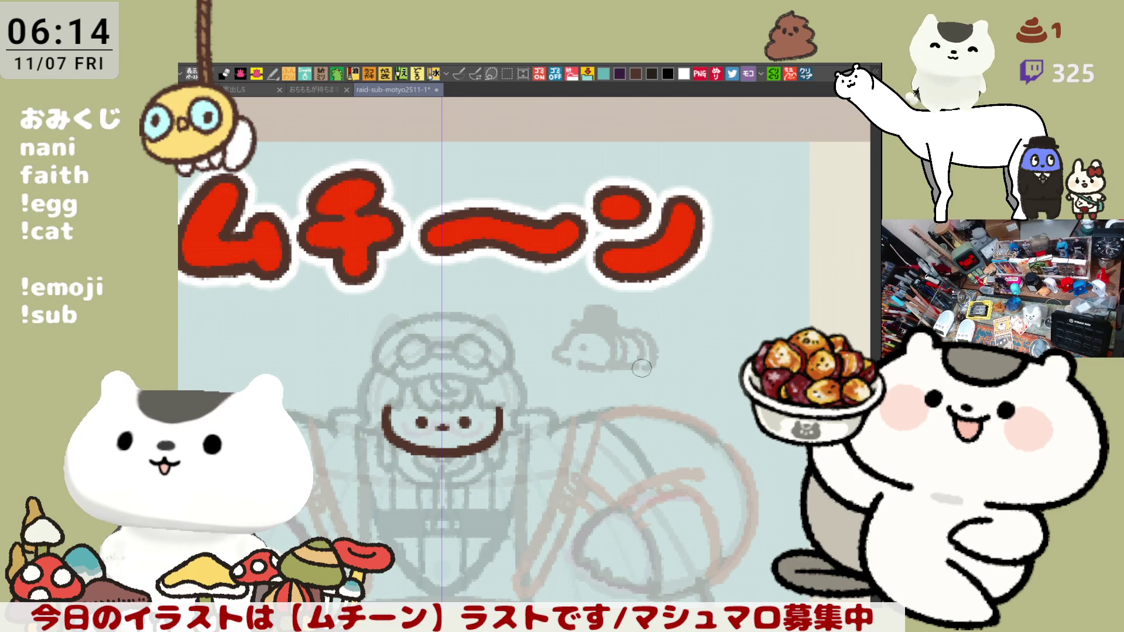
key(ctrl+z)
mouse_move(616, 333)
mouse_down()
mouse_move(630, 364)
mouse_move(650, 355)
mouse_move(647, 387)
mouse_up()
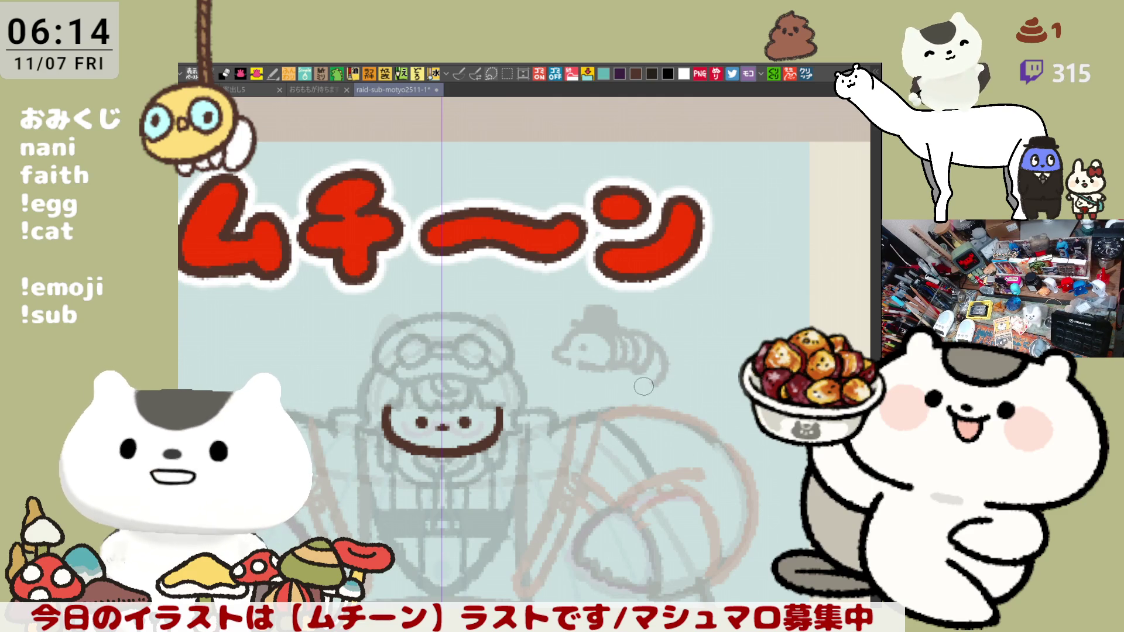
drag(658, 337, 653, 379)
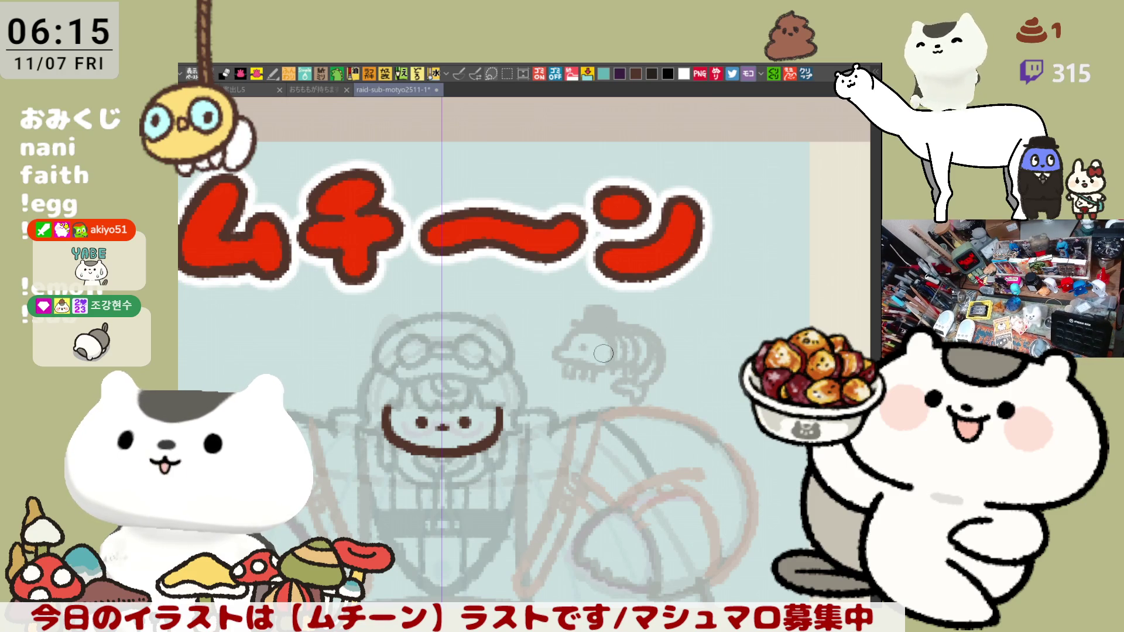
scroll(582, 376, down, 2)
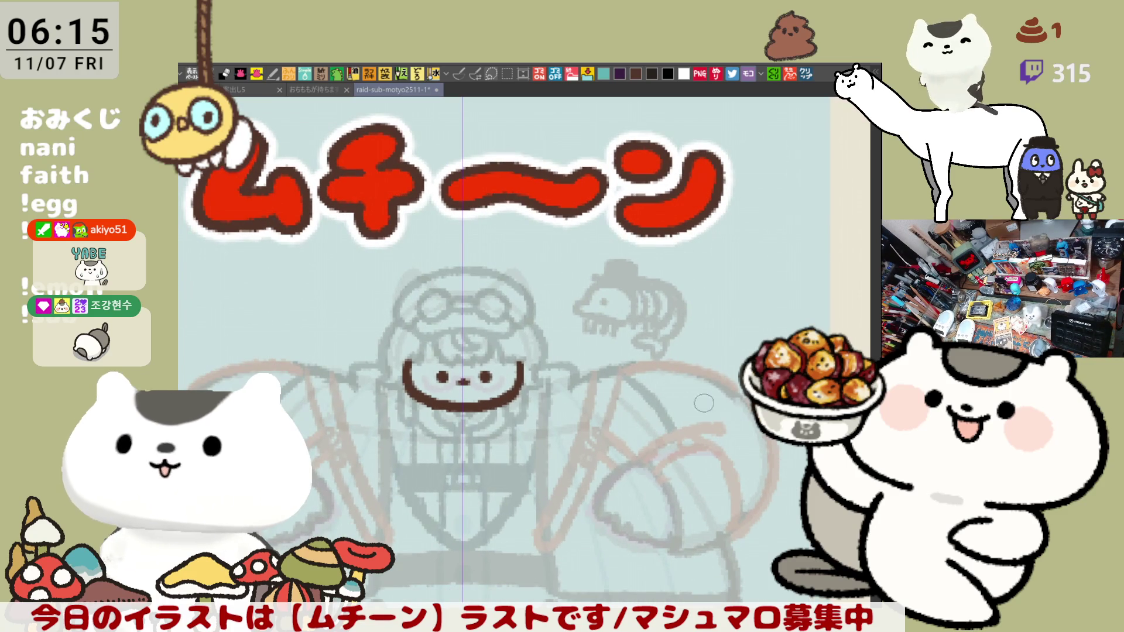
Erase the creature's face and upper head, sketch a new head curve, then erase most of the fish
mouse_move(575, 298)
mouse_down()
mouse_move(603, 332)
mouse_move(582, 295)
mouse_move(597, 290)
mouse_move(591, 304)
mouse_move(583, 290)
mouse_move(586, 317)
mouse_move(621, 316)
mouse_move(596, 304)
mouse_move(591, 315)
mouse_up()
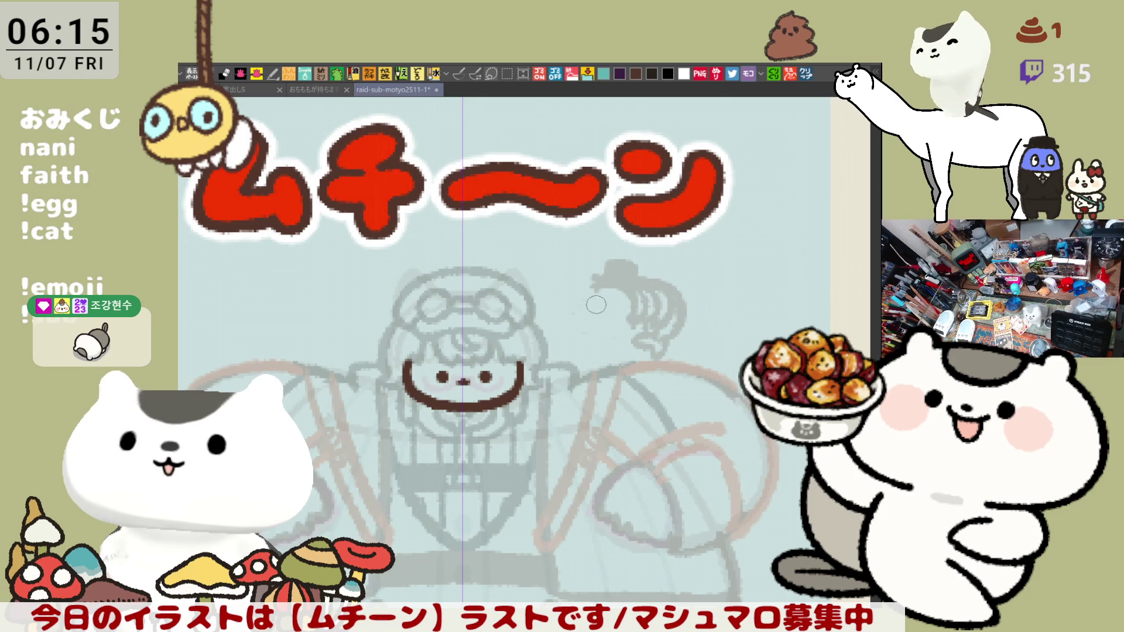
mouse_move(585, 275)
mouse_down()
mouse_move(618, 261)
mouse_move(635, 281)
mouse_move(629, 293)
mouse_move(602, 283)
mouse_move(633, 292)
mouse_up()
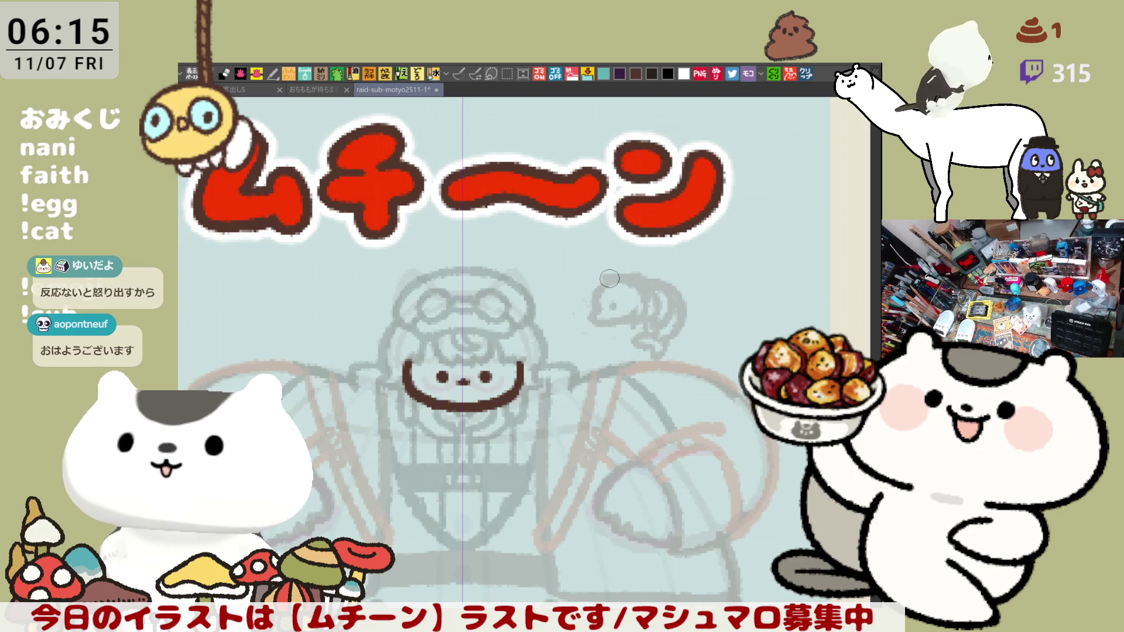
mouse_move(599, 275)
mouse_down()
mouse_move(609, 257)
mouse_move(638, 270)
mouse_move(625, 279)
mouse_up()
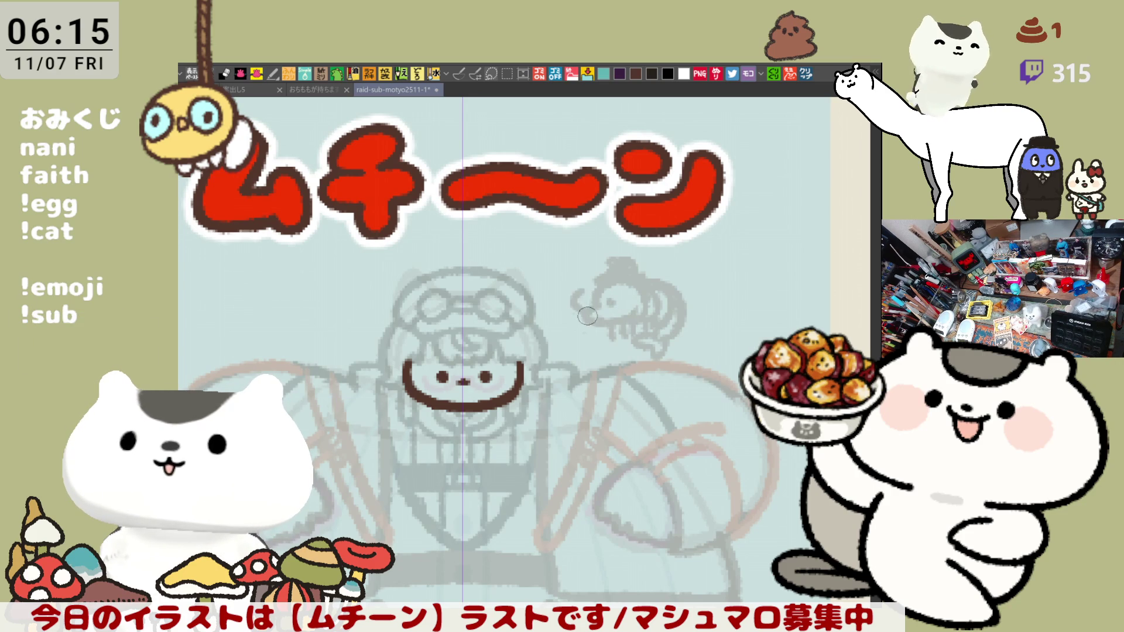
drag(579, 283, 575, 310)
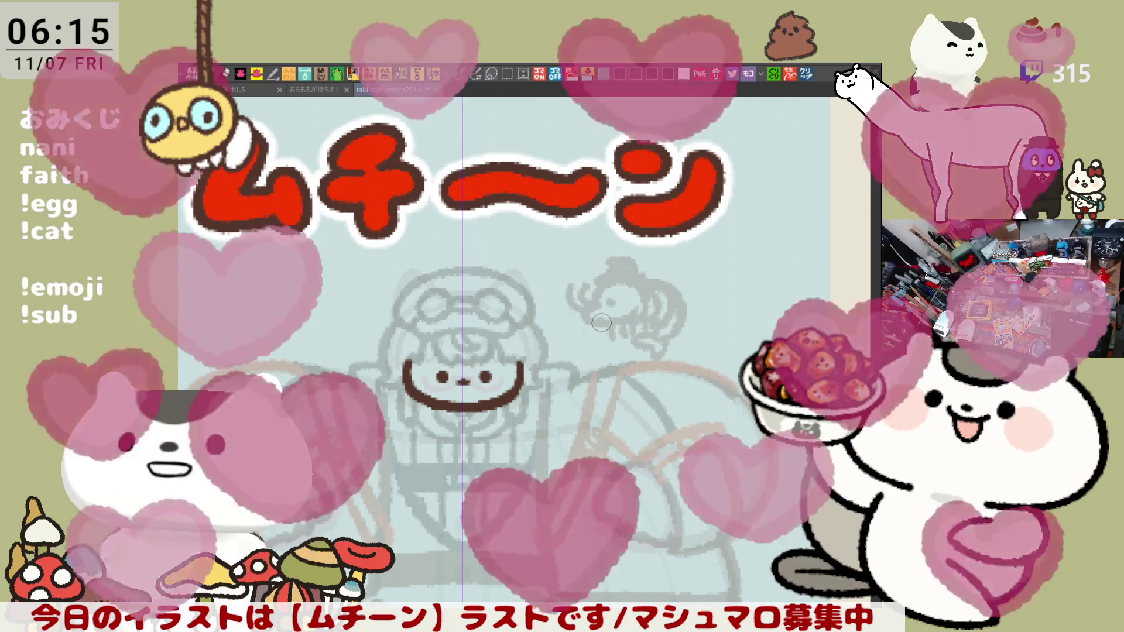
key(ctrl+z)
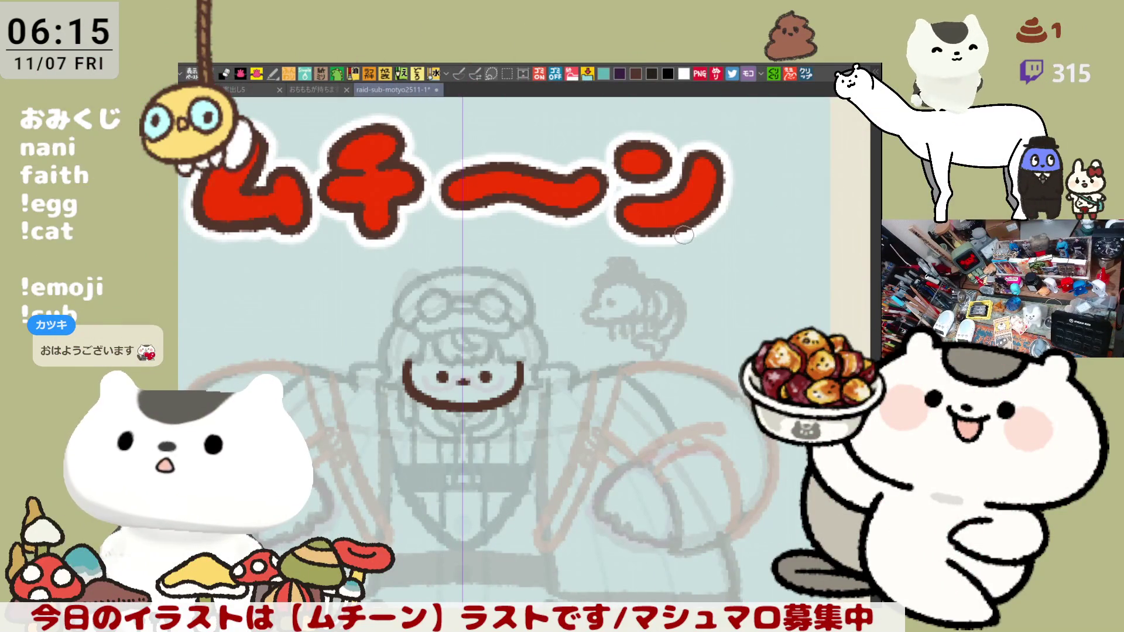
mouse_move(614, 270)
mouse_down()
mouse_move(592, 322)
mouse_move(647, 333)
mouse_move(689, 313)
mouse_move(675, 284)
mouse_up()
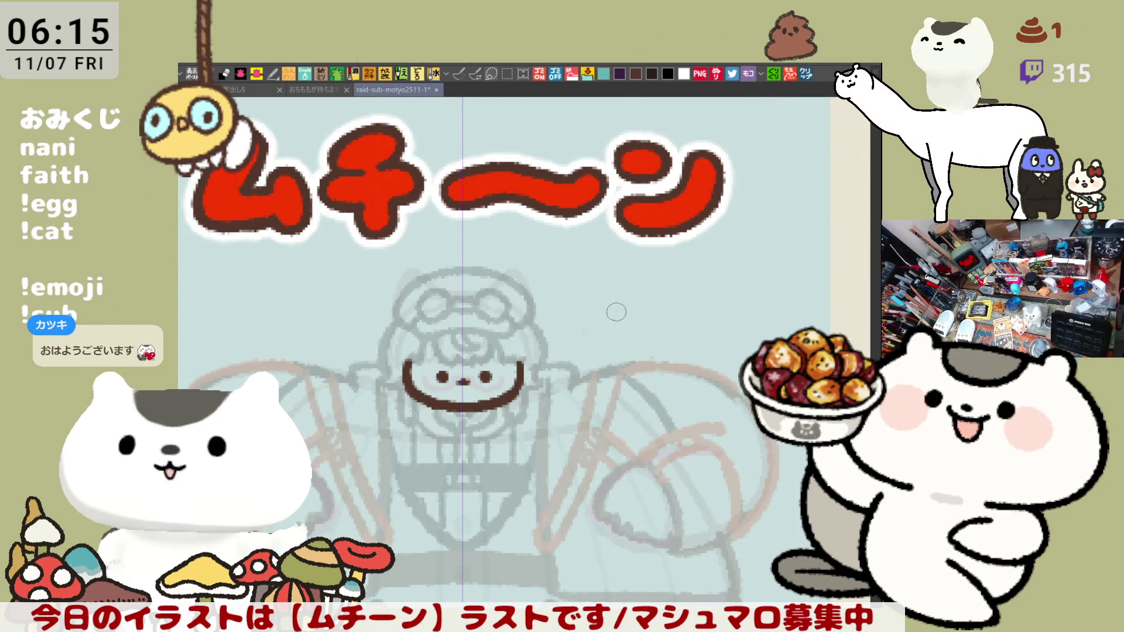
Pencil a C-shaped segmented shrimp-like body, a small round face and a bowler hat
mouse_move(618, 321)
mouse_down()
mouse_move(653, 289)
mouse_move(621, 321)
mouse_move(631, 300)
mouse_move(685, 293)
mouse_move(668, 332)
mouse_up()
mouse_move(655, 293)
mouse_down()
mouse_move(672, 285)
mouse_move(678, 316)
mouse_up()
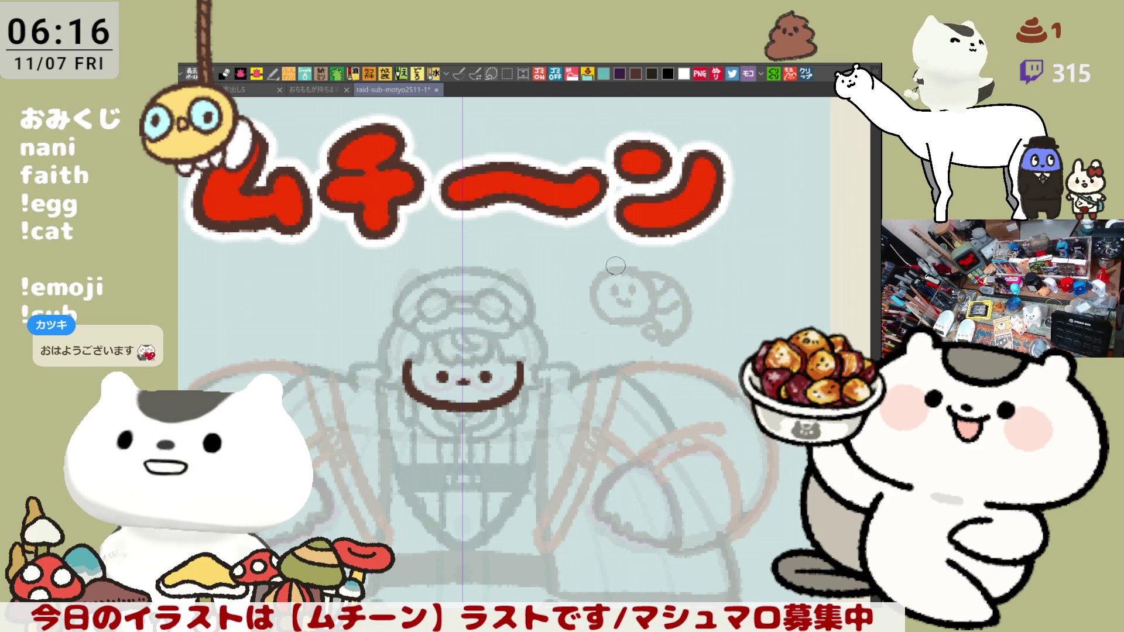
drag(624, 287, 613, 298)
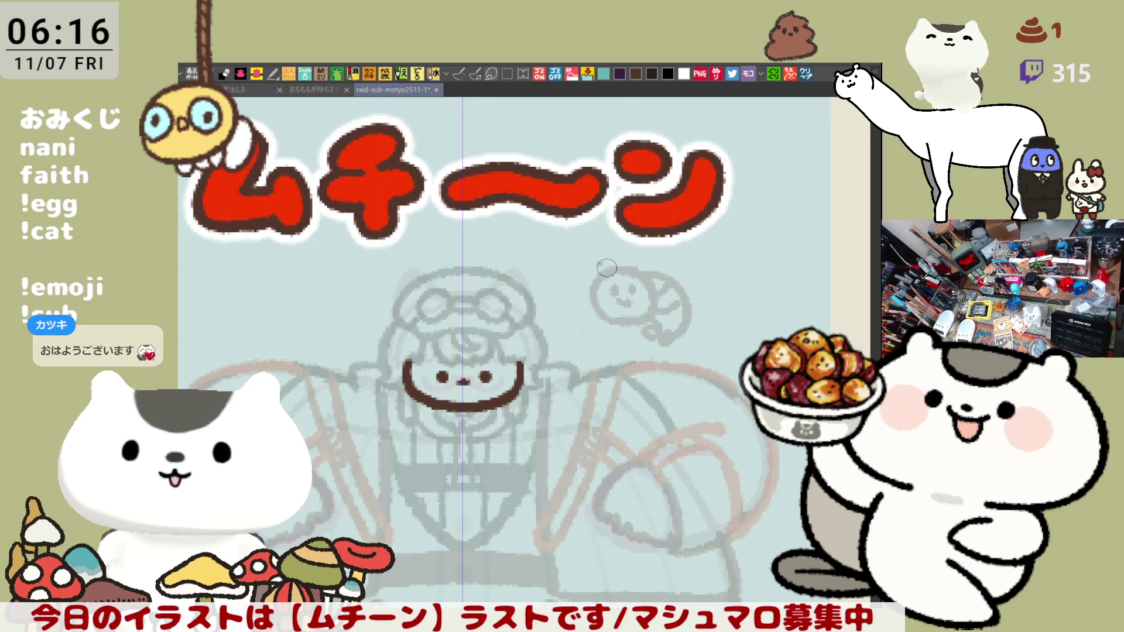
mouse_move(612, 266)
mouse_down()
mouse_move(629, 245)
mouse_move(647, 260)
mouse_move(621, 252)
mouse_up()
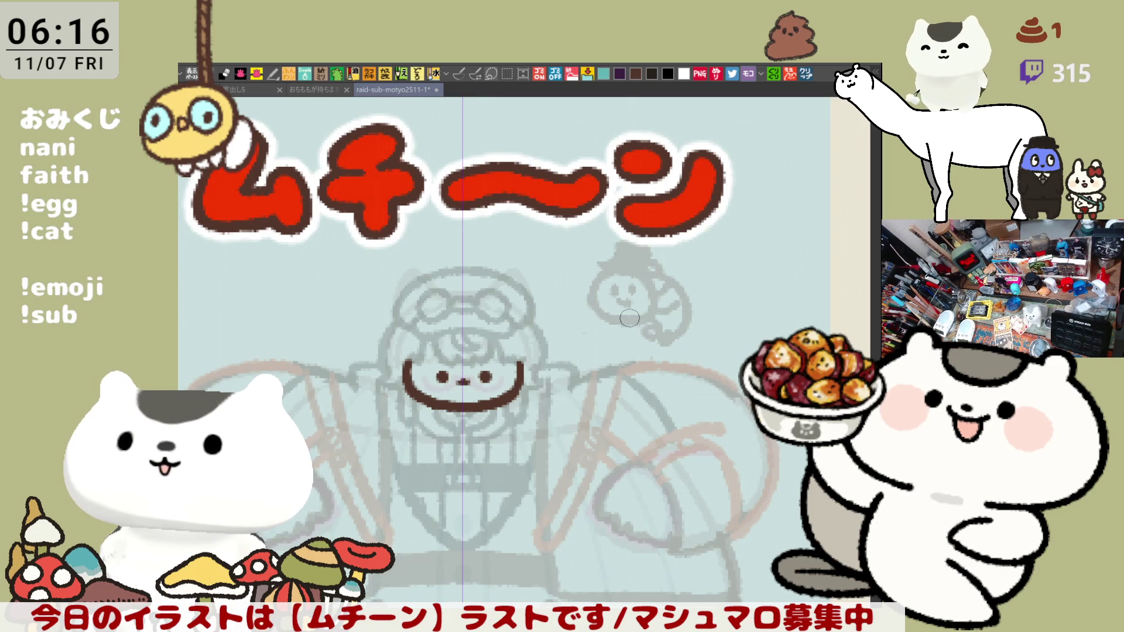
Draw a rectangular selection around the small companion
drag(650, 333, 697, 357)
key(m)
mouse_move(609, 237)
mouse_down()
mouse_move(758, 381)
mouse_move(702, 400)
mouse_up()
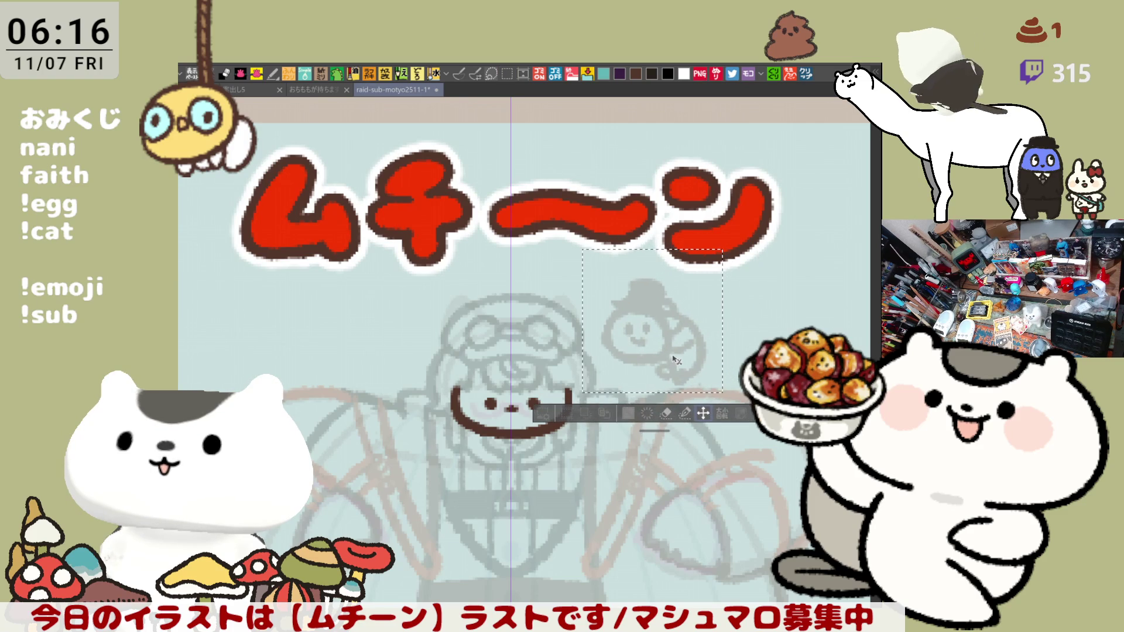
Deselect the companion and scroll down toward the character's body
key(ctrl+d)
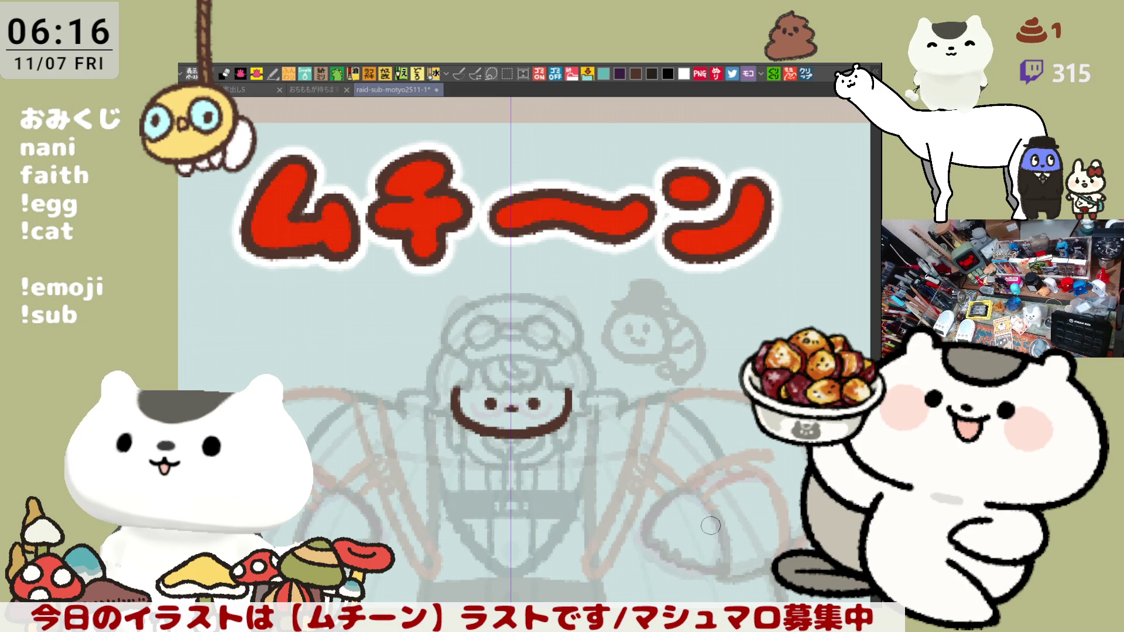
scroll(584, 342, down, 5)
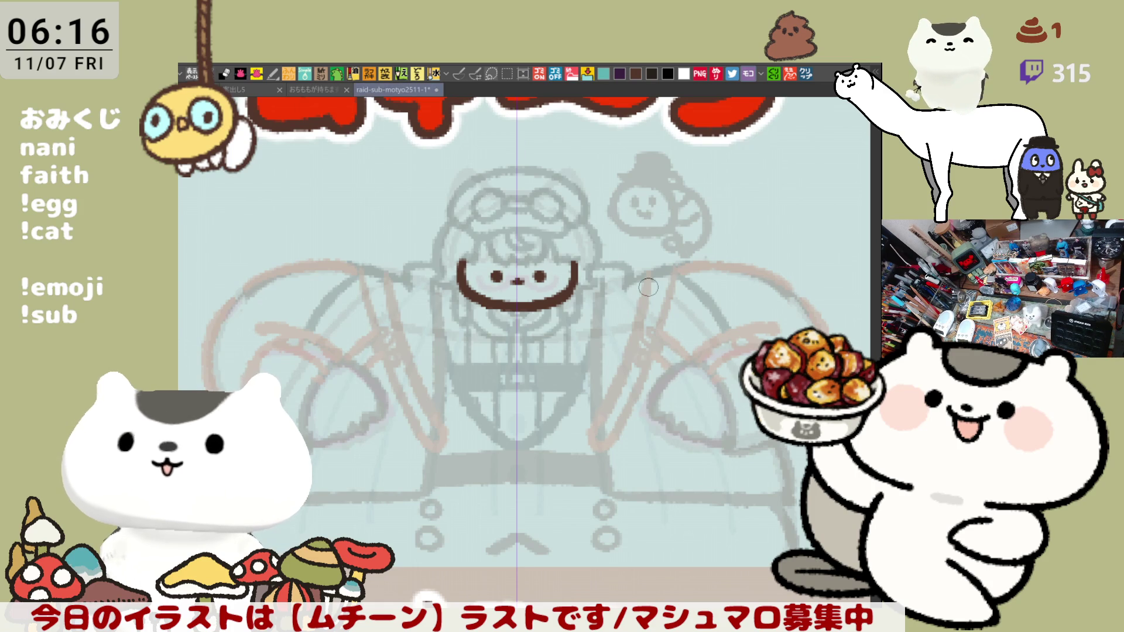
Ink a dark brown arc up the head's right side from the smile, retrying until it fits
scroll(648, 288, up, 3)
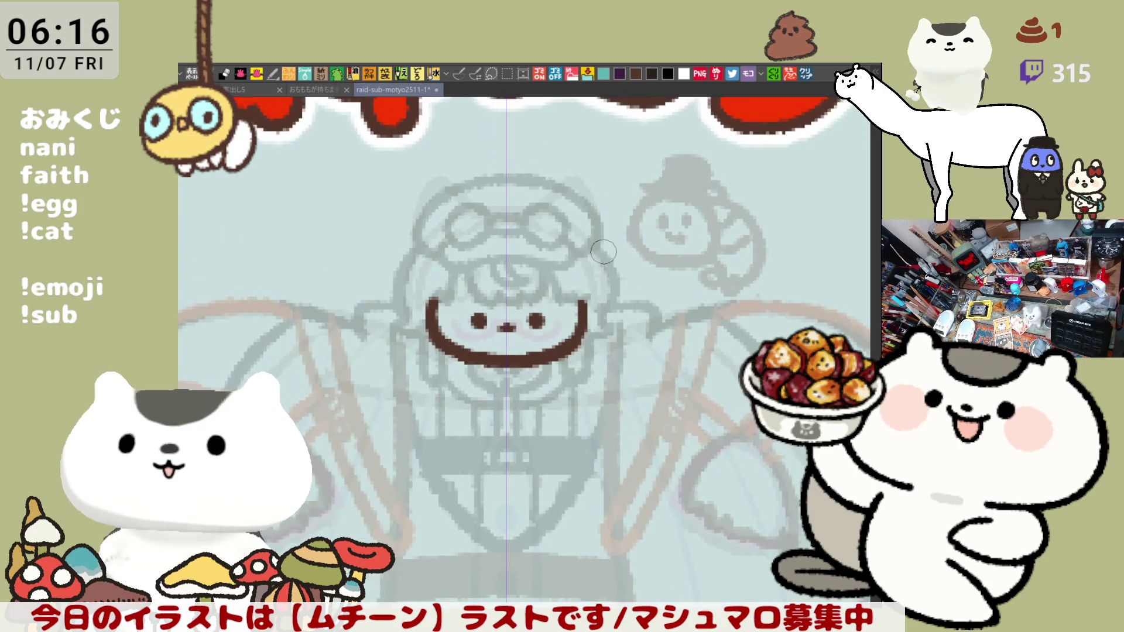
mouse_move(598, 246)
mouse_down()
mouse_move(621, 278)
mouse_move(600, 321)
mouse_up()
key(ctrl+z)
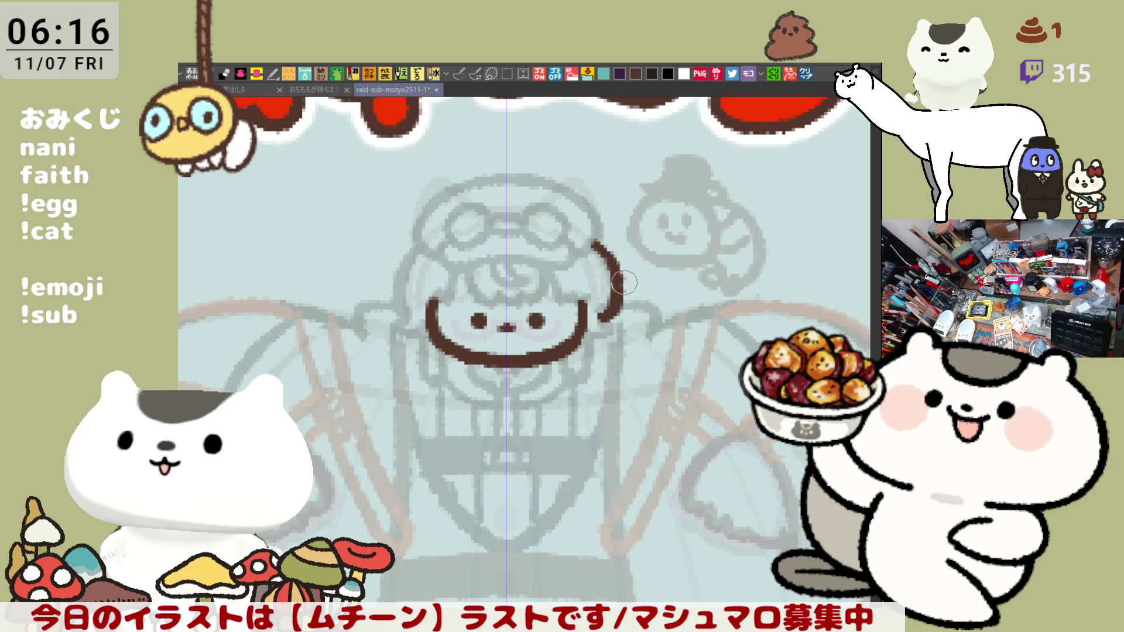
key(ctrl+z)
mouse_move(595, 239)
mouse_down()
mouse_move(618, 294)
mouse_move(606, 322)
mouse_move(622, 275)
mouse_move(606, 323)
mouse_up()
key(ctrl+z)
key(ctrl+z)
mouse_move(596, 237)
mouse_down()
mouse_move(616, 264)
mouse_move(606, 323)
mouse_up()
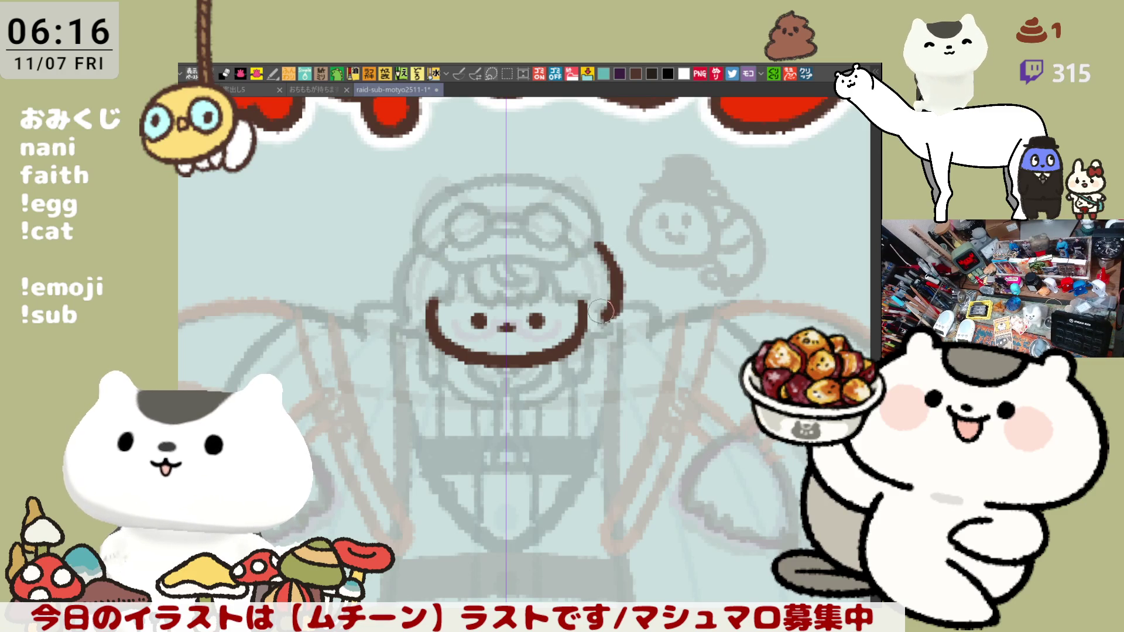
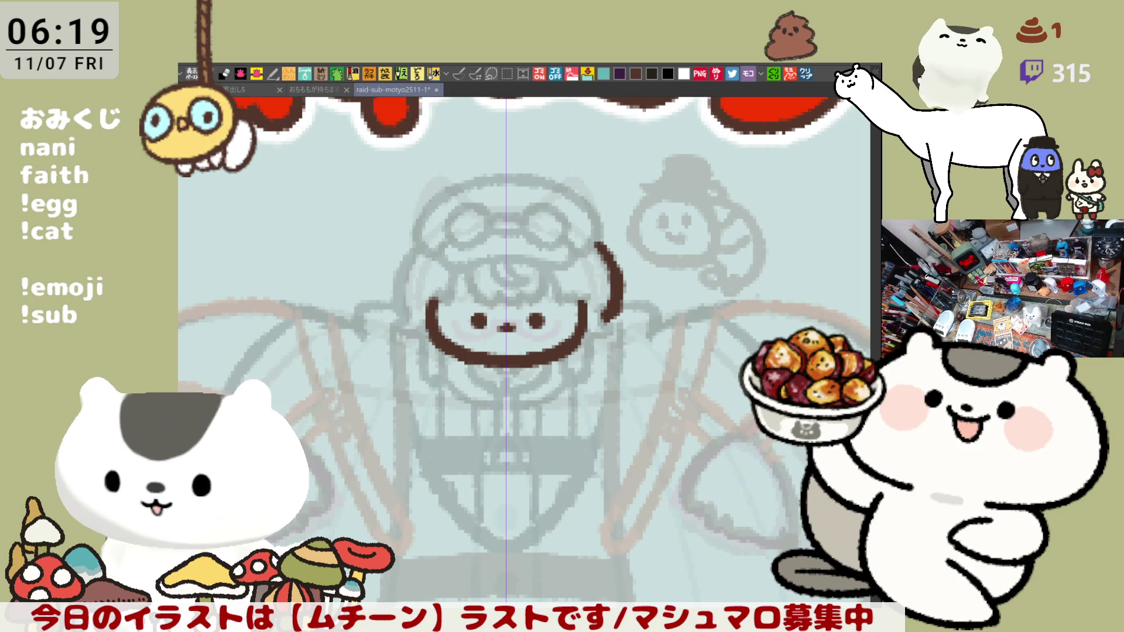
Ink the left side hair with a hook, curving down past the left cheek
drag(402, 281, 469, 276)
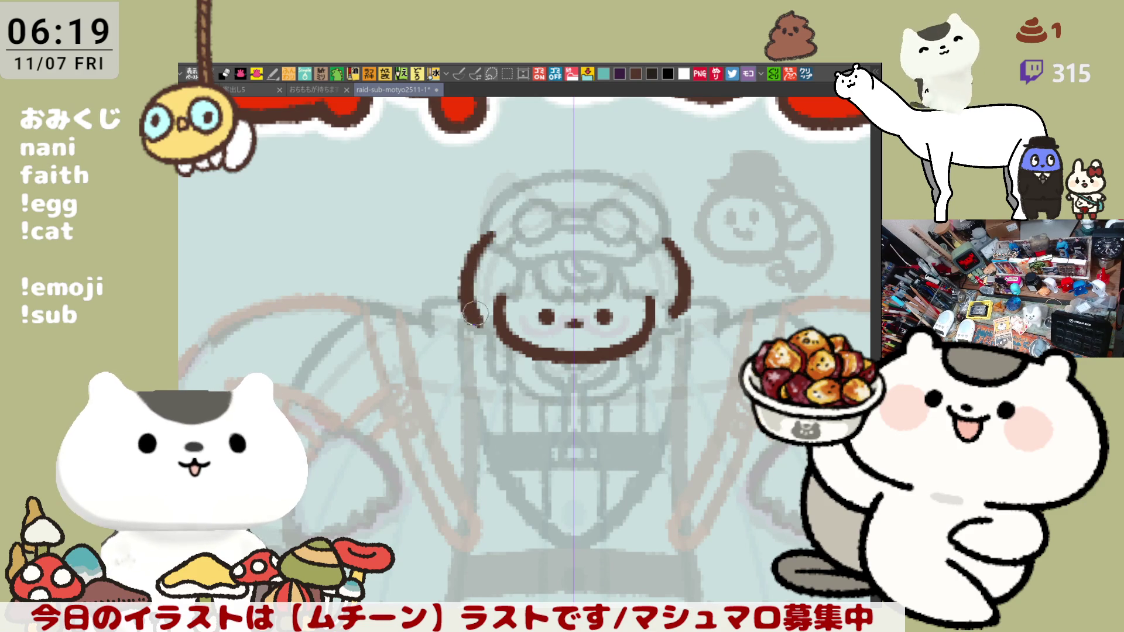
mouse_move(490, 237)
mouse_down()
mouse_move(461, 284)
mouse_move(477, 320)
mouse_up()
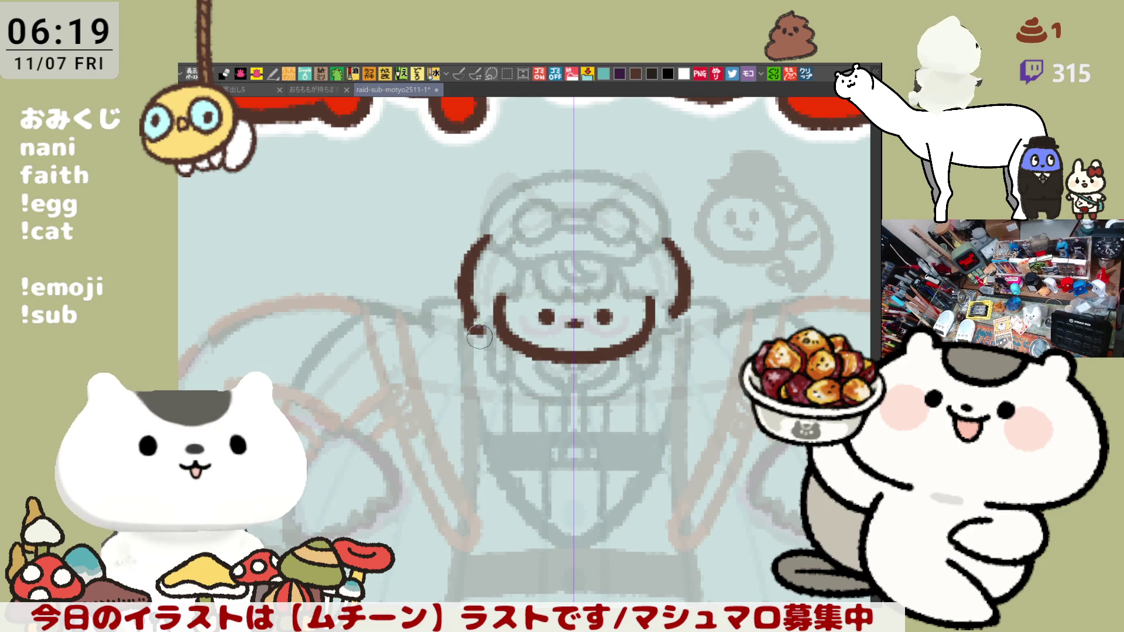
mouse_move(463, 295)
mouse_down()
mouse_move(467, 328)
mouse_move(485, 337)
mouse_up()
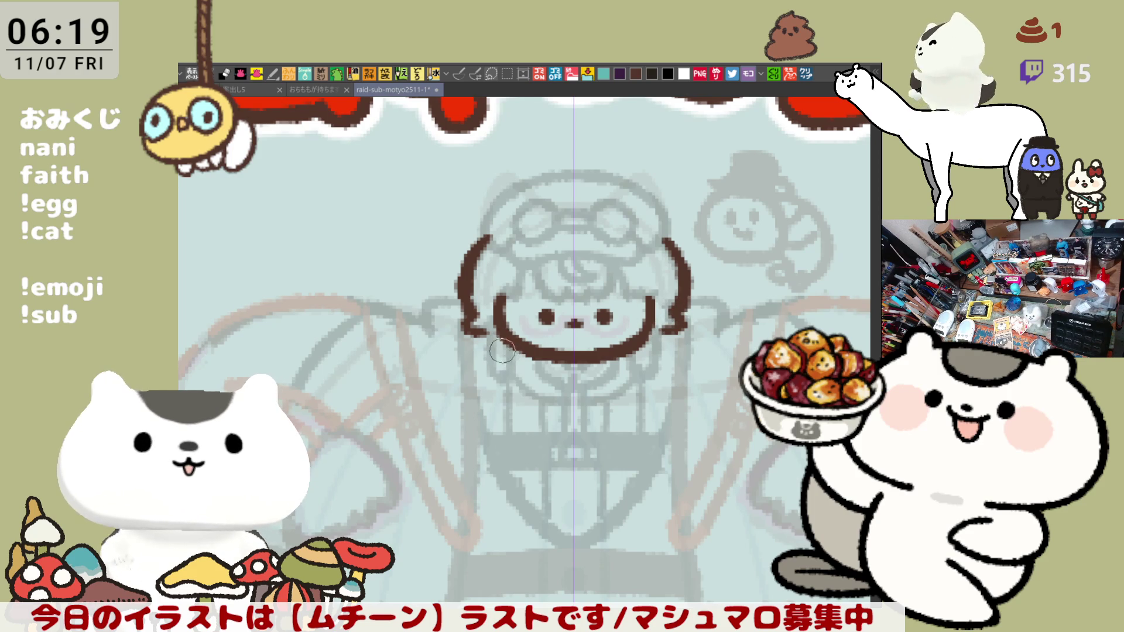
mouse_move(480, 337)
mouse_down()
mouse_move(489, 377)
mouse_move(508, 364)
mouse_move(503, 379)
mouse_up()
Ink the matching hair strand down the right cheek, removing a stray stroke above the face
drag(637, 357, 650, 379)
drag(658, 336, 646, 380)
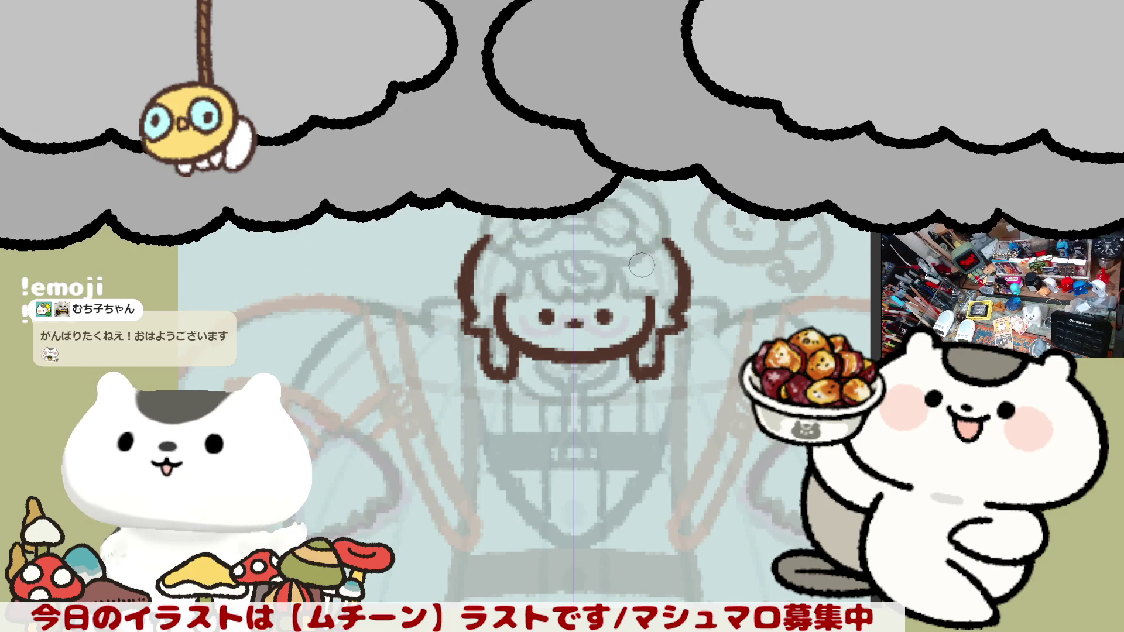
mouse_move(547, 258)
mouse_down()
mouse_move(571, 307)
mouse_move(535, 276)
mouse_move(594, 293)
mouse_up()
key(ctrl+z)
Ink a curved hair lock on the right side of the forehead
key(ctrl+z)
mouse_move(538, 264)
mouse_down()
mouse_move(559, 296)
mouse_move(594, 286)
mouse_up()
key(ctrl+z)
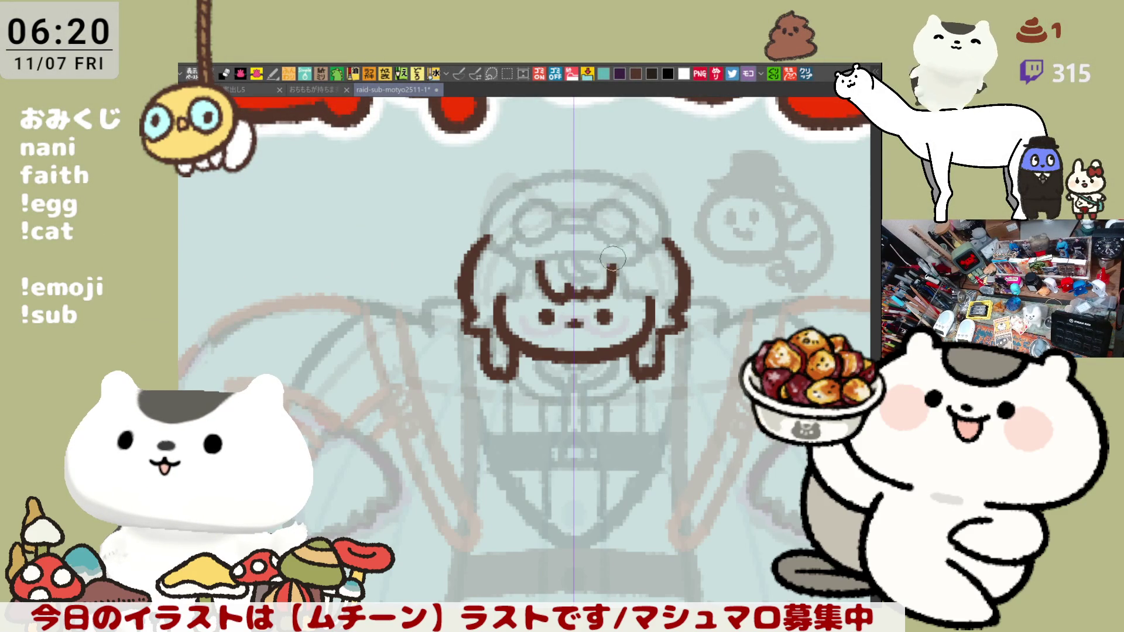
mouse_move(612, 266)
mouse_down()
mouse_move(628, 296)
mouse_move(653, 295)
mouse_up()
key(ctrl+z)
mouse_move(609, 257)
mouse_down()
mouse_move(632, 290)
mouse_move(656, 289)
mouse_up()
Draw the curved strokes of the left bangs across the forehead
drag(522, 284, 495, 296)
drag(534, 260, 509, 298)
key(ctrl+z)
drag(534, 260, 509, 299)
key(ctrl+z)
drag(539, 260, 519, 279)
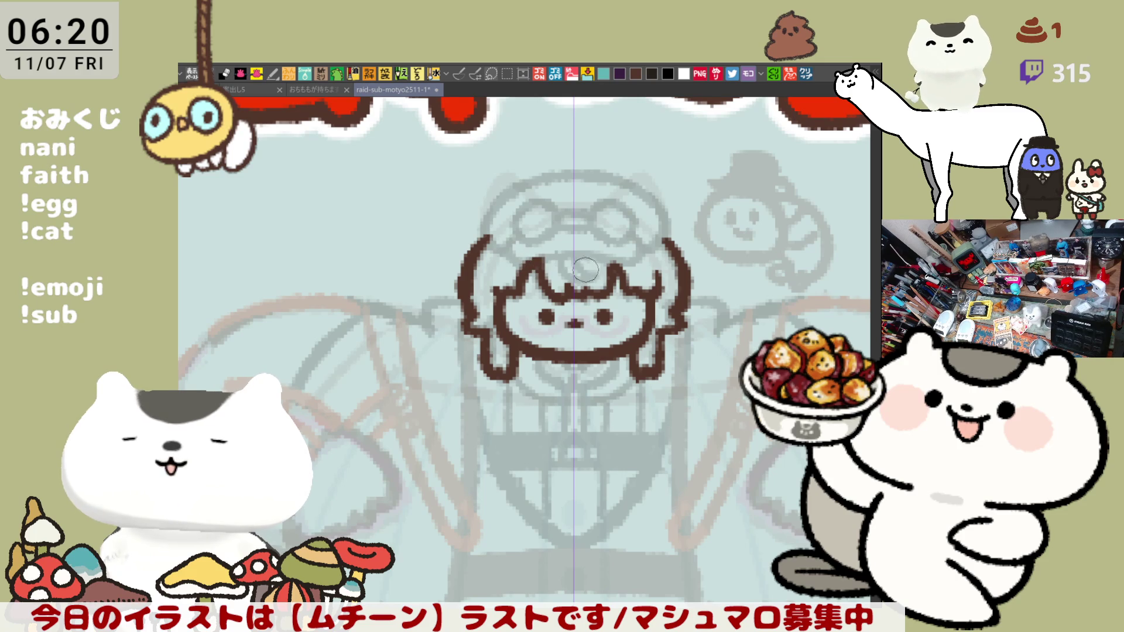
drag(561, 258, 599, 270)
key(ctrl+z)
key(ctrl+z)
key(ctrl+z)
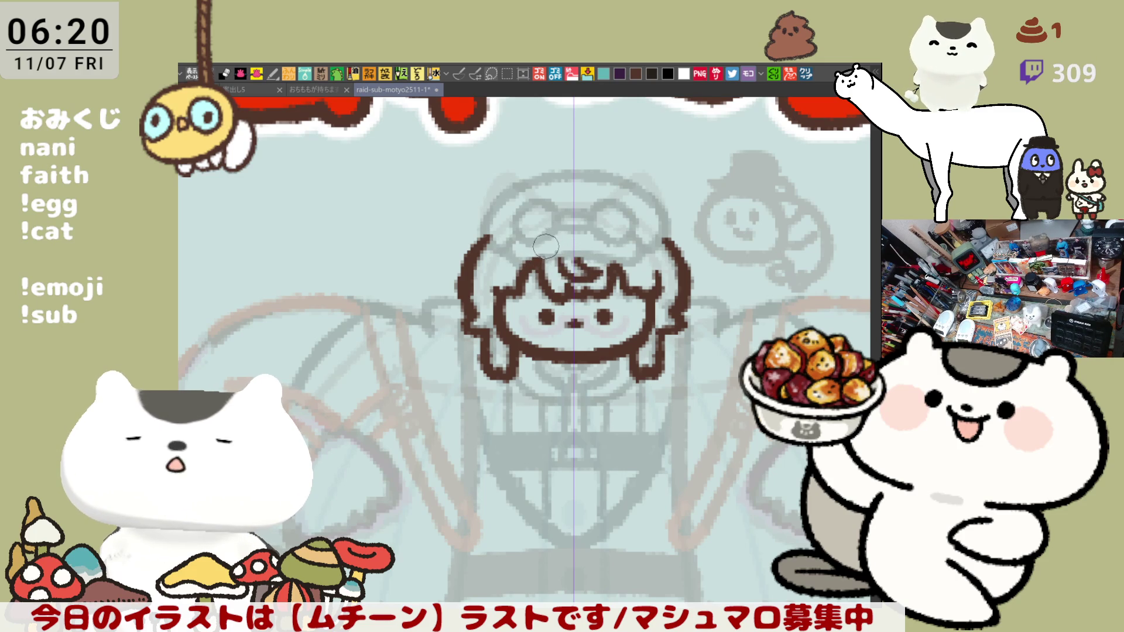
Add the centre curl over the bangs and touch up the hair right of the head
drag(512, 239, 548, 260)
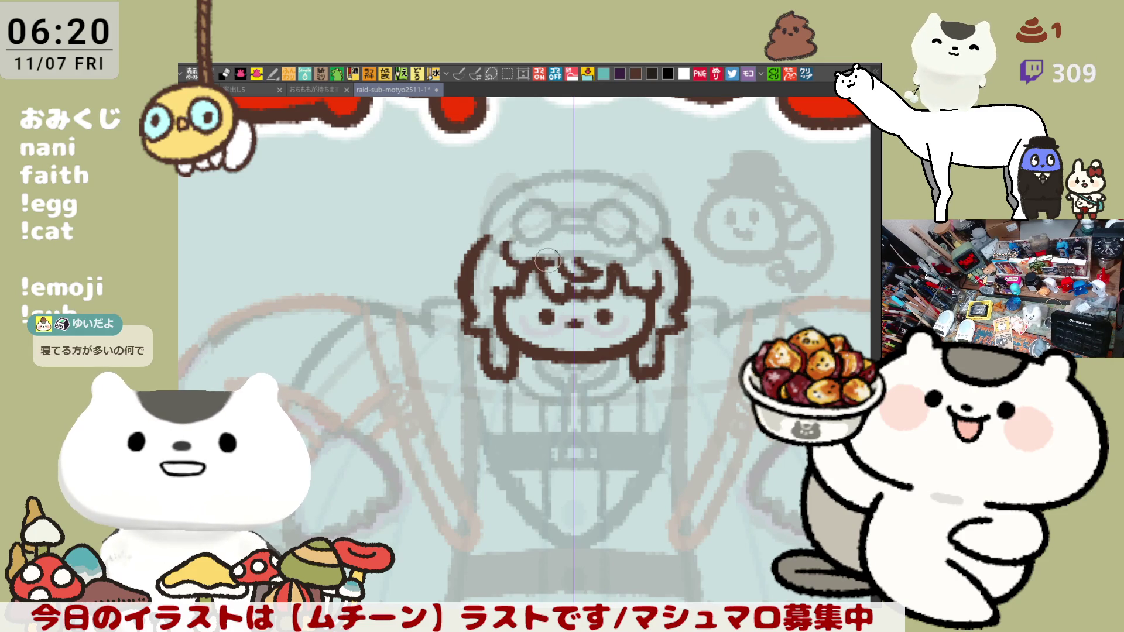
key(ctrl+z)
mouse_move(499, 233)
mouse_down()
mouse_move(530, 267)
mouse_move(647, 251)
mouse_move(645, 266)
mouse_move(635, 262)
mouse_move(643, 268)
mouse_up()
key(ctrl+z)
key(ctrl+z)
key(ctrl+z)
key(ctrl+z)
key(ctrl+z)
drag(650, 230, 641, 238)
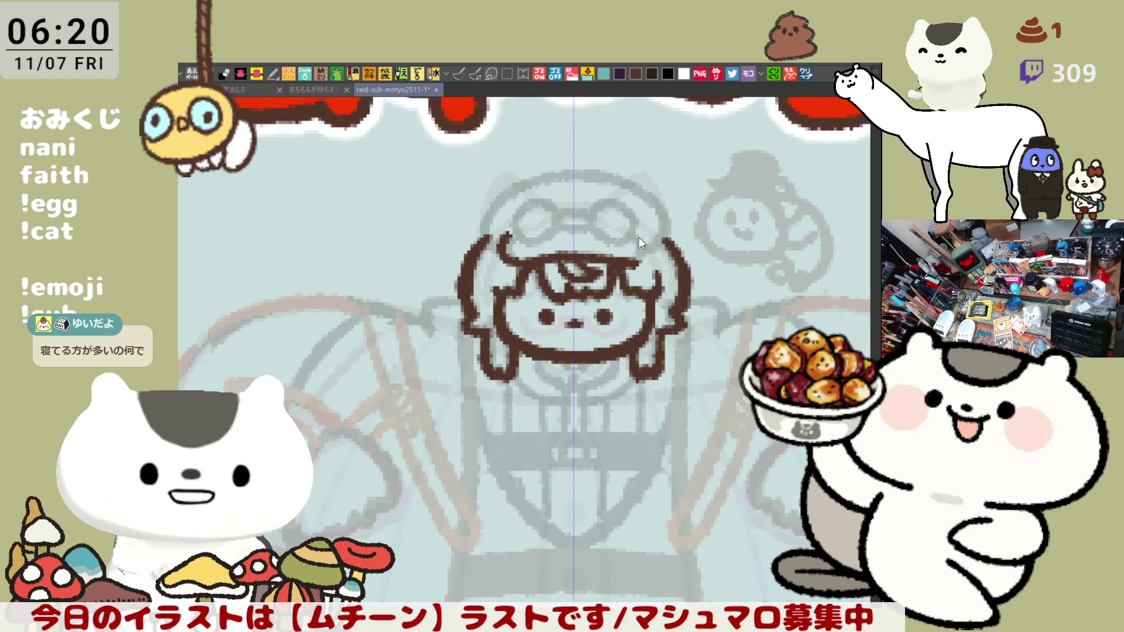
drag(630, 231, 637, 238)
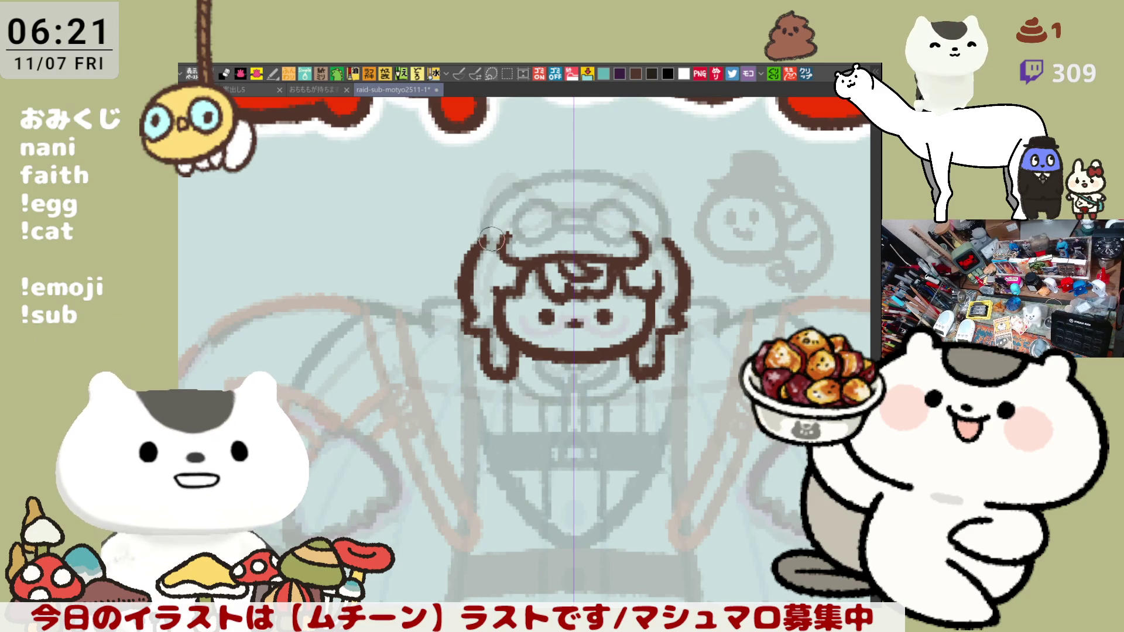
Ink hair strokes at the upper-left and upper-right of the head
drag(495, 208, 499, 250)
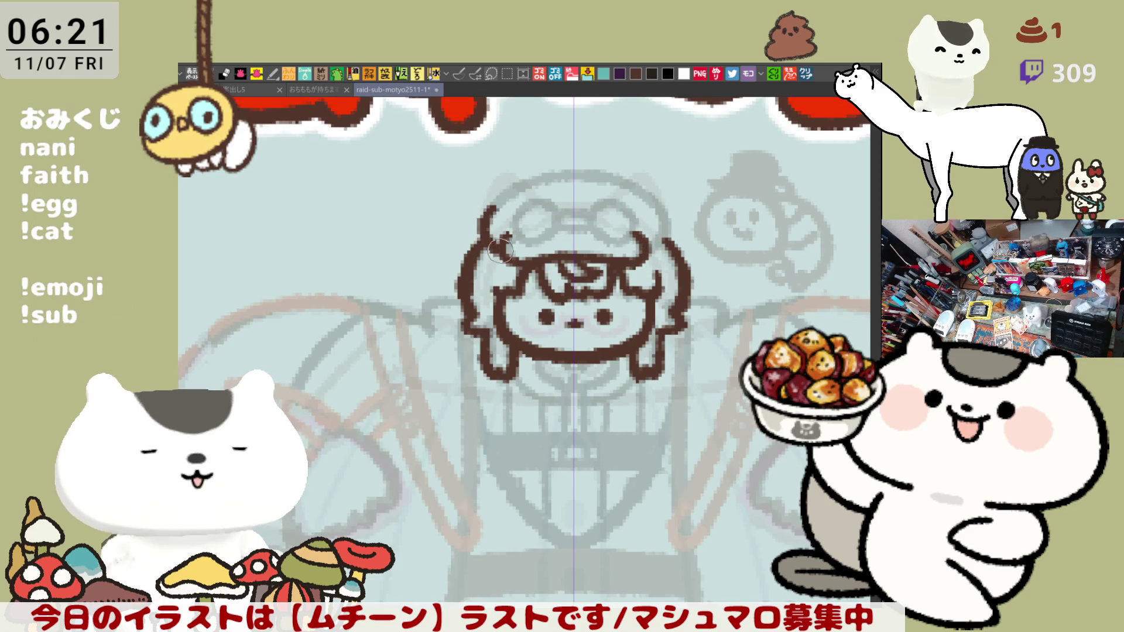
key(ctrl+z)
mouse_move(496, 205)
mouse_down()
mouse_move(487, 226)
mouse_move(498, 234)
mouse_up()
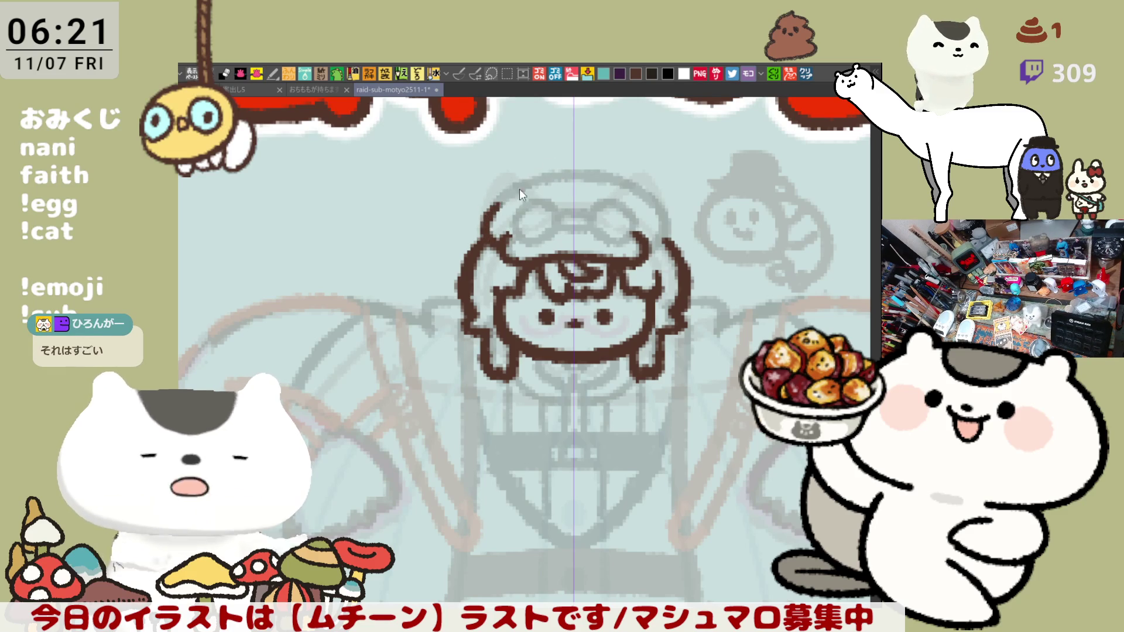
drag(511, 191, 483, 237)
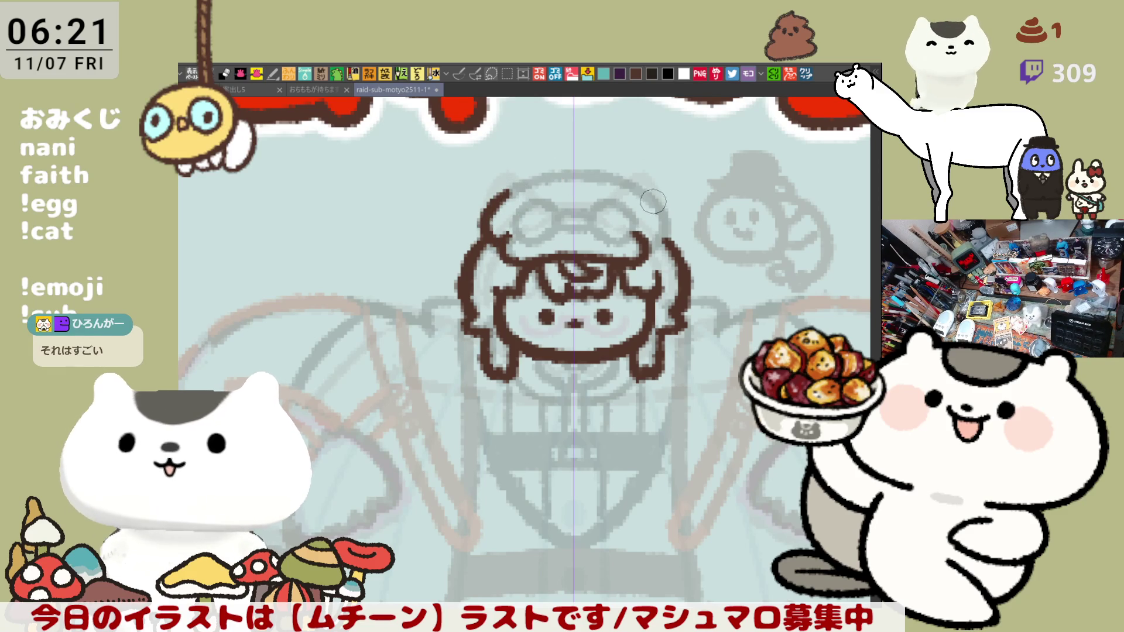
drag(653, 194, 644, 243)
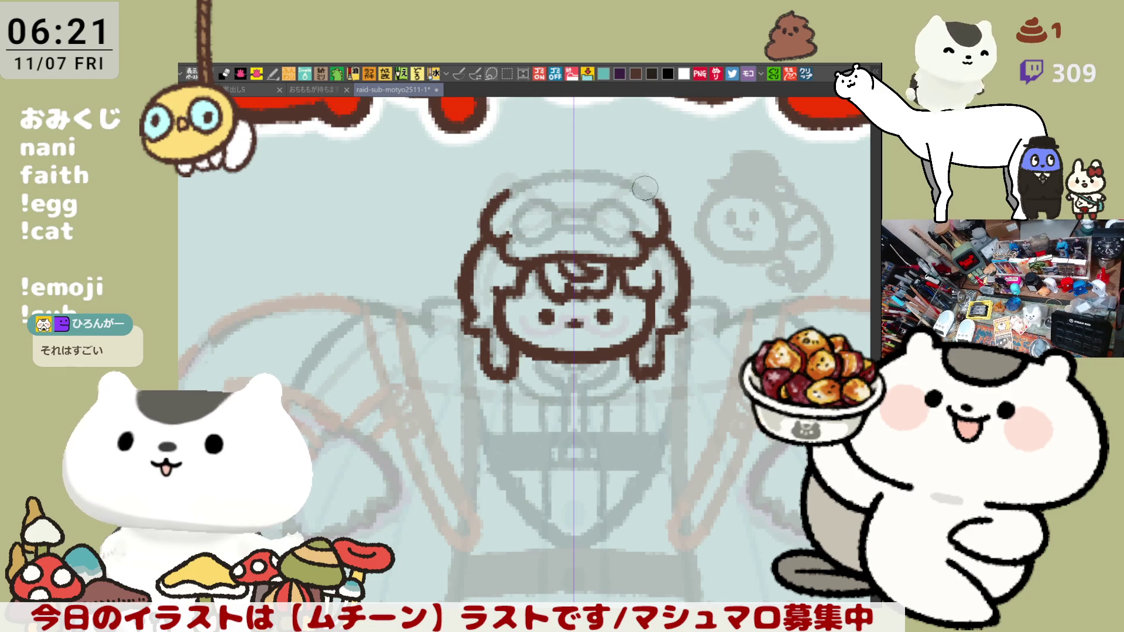
Draw the cap's top arc over the head, starting from the upper-left
drag(498, 196, 598, 171)
key(ctrl+z)
key(ctrl+z)
mouse_move(490, 205)
mouse_down()
mouse_move(565, 168)
mouse_move(597, 171)
mouse_move(513, 192)
mouse_move(614, 171)
mouse_up()
key(ctrl+z)
key(ctrl+z)
mouse_move(497, 199)
mouse_down()
mouse_move(595, 169)
mouse_move(642, 194)
mouse_up()
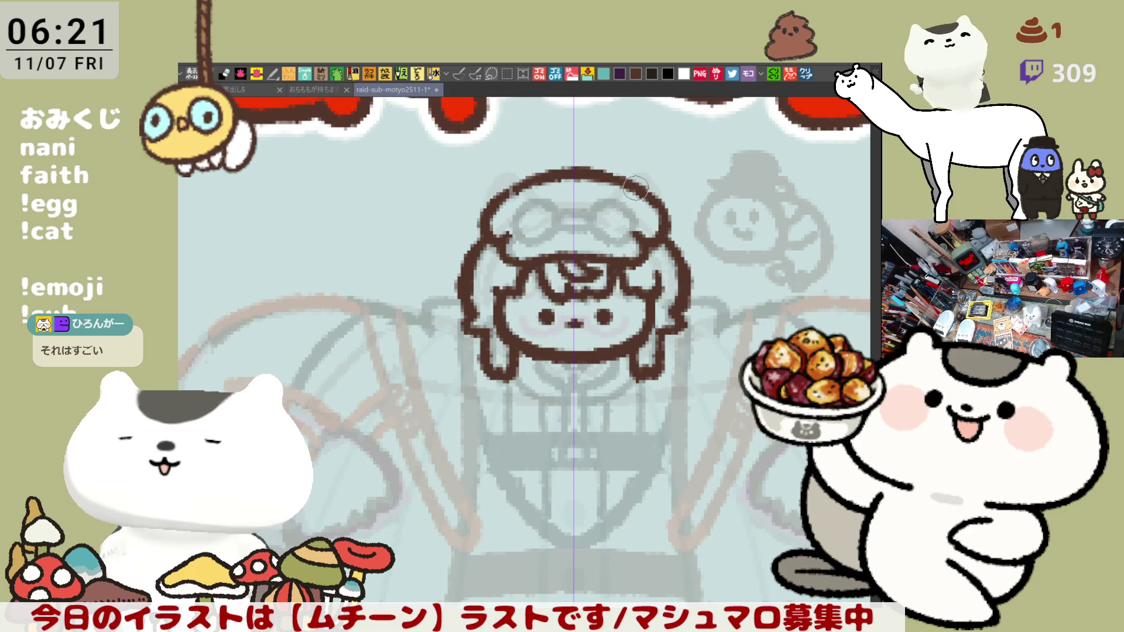
key(ctrl+z)
key(ctrl+z)
key(ctrl+z)
mouse_move(491, 206)
mouse_down()
mouse_move(539, 180)
mouse_move(587, 173)
mouse_move(629, 186)
mouse_move(544, 176)
mouse_move(633, 186)
mouse_up()
key(ctrl+z)
Extend the cap outline down over the right side of the head
key(ctrl+z)
mouse_move(501, 199)
mouse_down()
mouse_move(603, 171)
mouse_move(626, 179)
mouse_move(530, 176)
mouse_move(644, 184)
mouse_move(665, 208)
mouse_up()
key(ctrl+z)
key(ctrl+z)
mouse_move(606, 171)
mouse_down()
mouse_move(660, 201)
mouse_move(644, 187)
mouse_move(668, 217)
mouse_up()
key(ctrl+z)
key(ctrl+z)
key(ctrl+z)
drag(613, 176, 674, 228)
key(ctrl+z)
drag(598, 164, 651, 202)
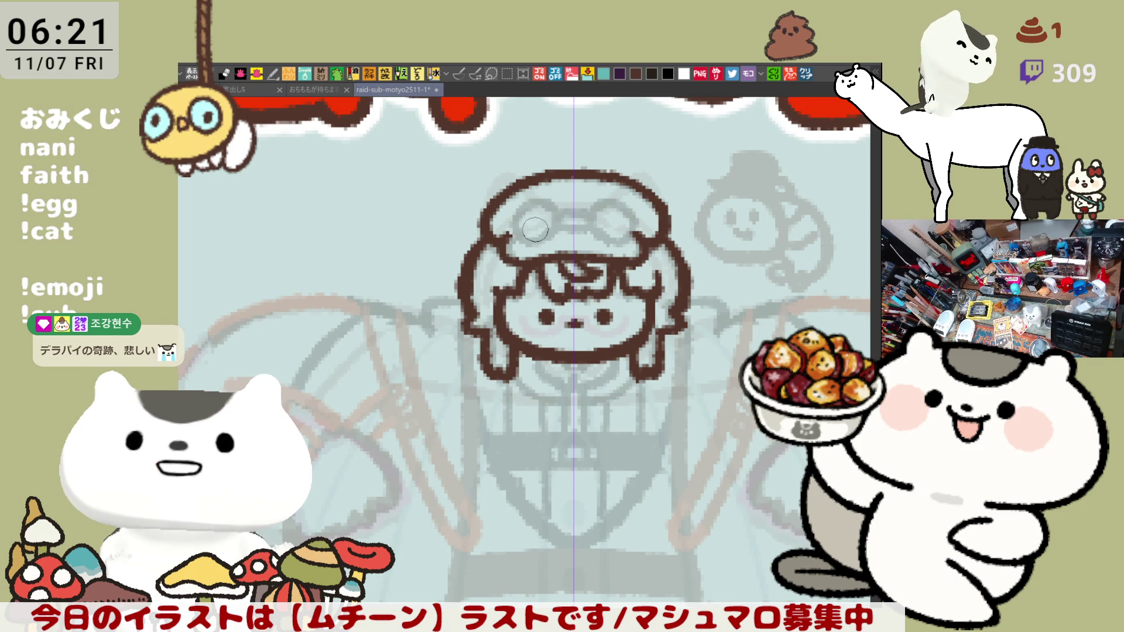
Try out a strap line beside the first goggle lens
mouse_move(547, 202)
mouse_down()
mouse_move(545, 232)
mouse_move(509, 217)
mouse_move(527, 234)
mouse_move(533, 196)
mouse_move(535, 237)
mouse_up()
key(ctrl+z)
key(ctrl+z)
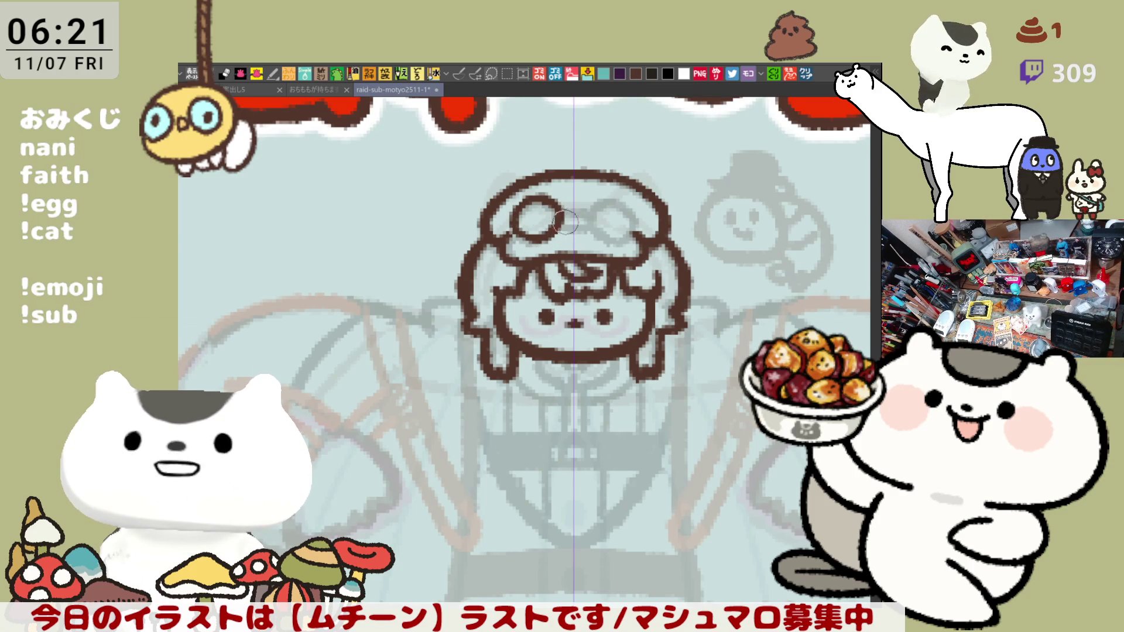
drag(553, 230, 593, 231)
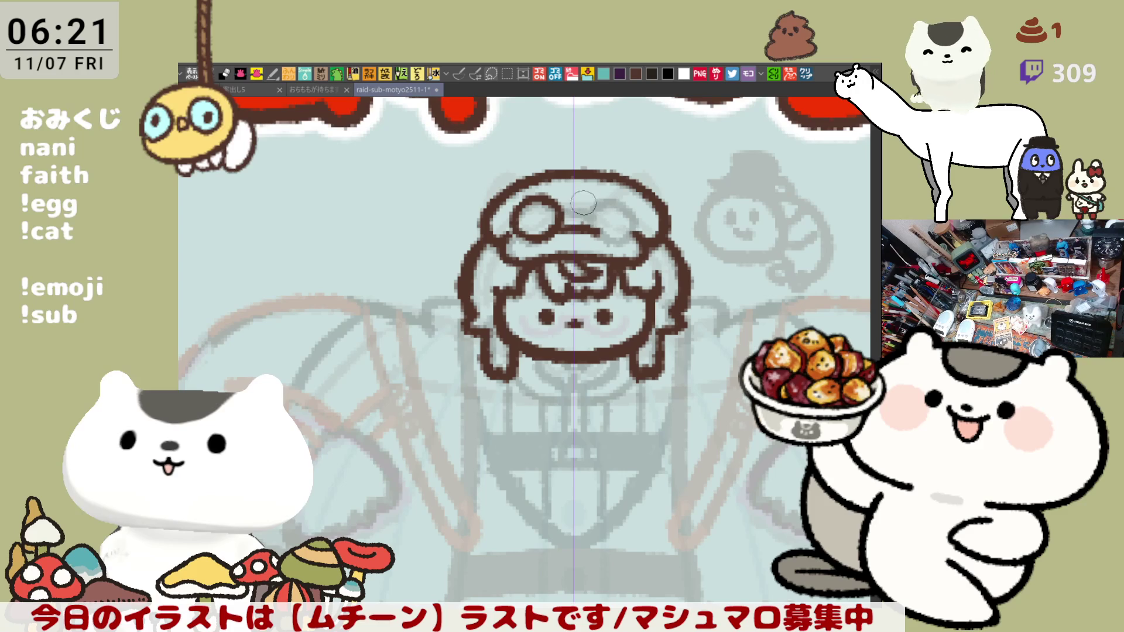
key(ctrl+z)
mouse_move(560, 225)
mouse_down()
mouse_move(594, 227)
mouse_move(583, 225)
mouse_move(622, 245)
mouse_move(591, 231)
mouse_move(630, 240)
mouse_move(609, 217)
mouse_move(639, 202)
mouse_move(621, 240)
mouse_move(639, 231)
mouse_move(621, 243)
mouse_up()
key(ctrl+z)
key(ctrl+z)
key(ctrl+z)
key(ctrl+z)
key(ctrl+z)
key(ctrl+z)
Draw the right and left goggle lenses as bold double rings with a mark between them
drag(623, 200, 601, 221)
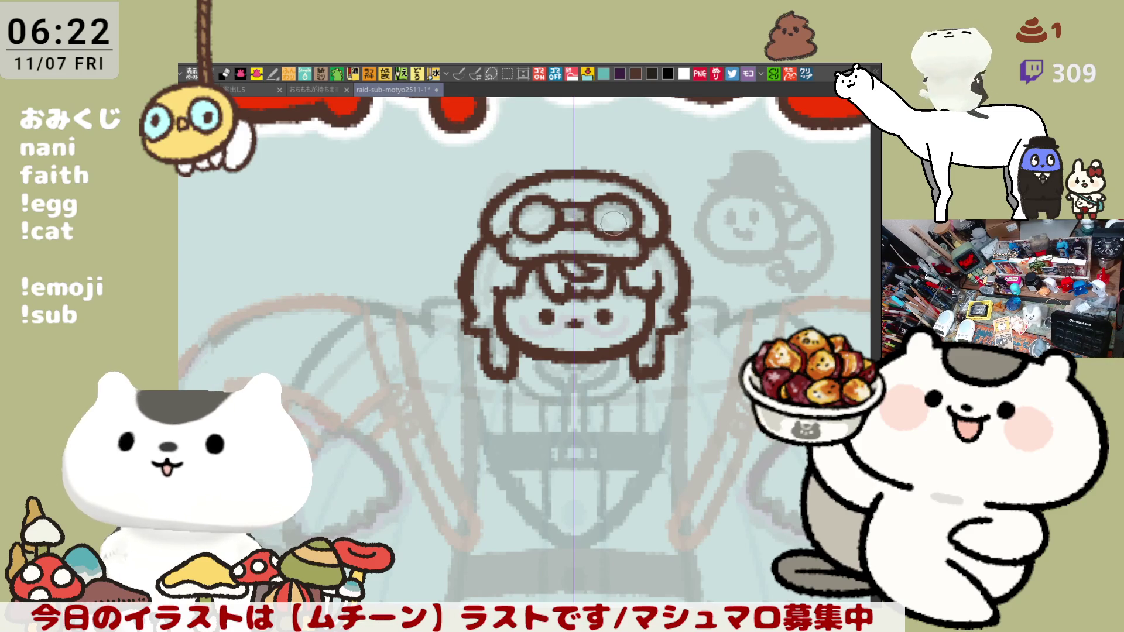
drag(576, 213, 577, 219)
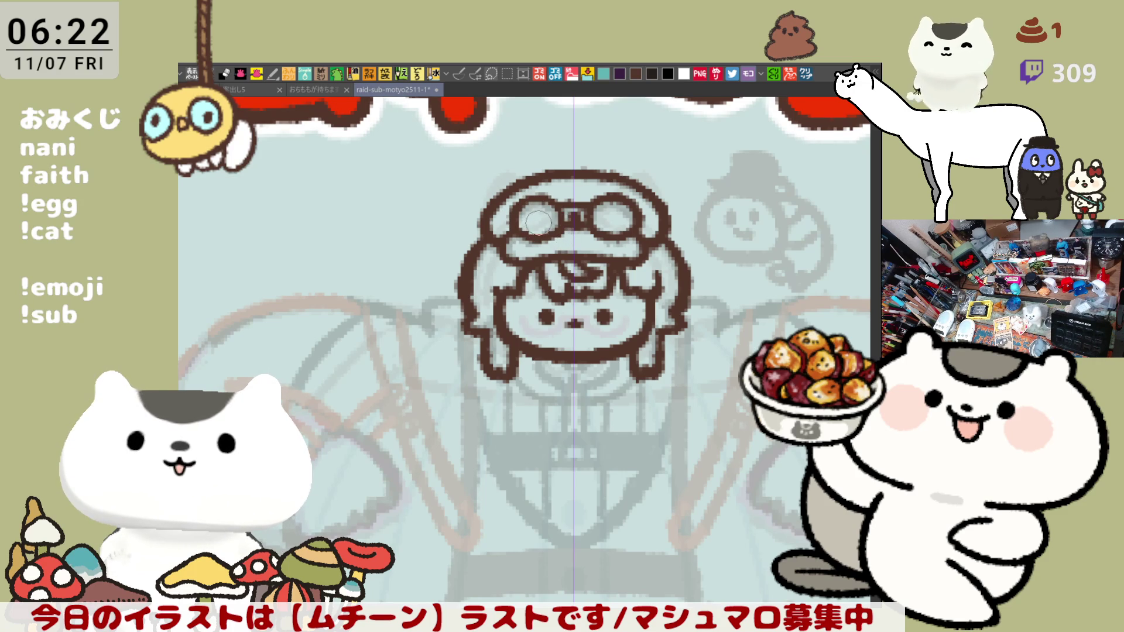
mouse_move(534, 224)
mouse_down()
mouse_move(530, 209)
mouse_move(554, 221)
mouse_move(542, 219)
mouse_up()
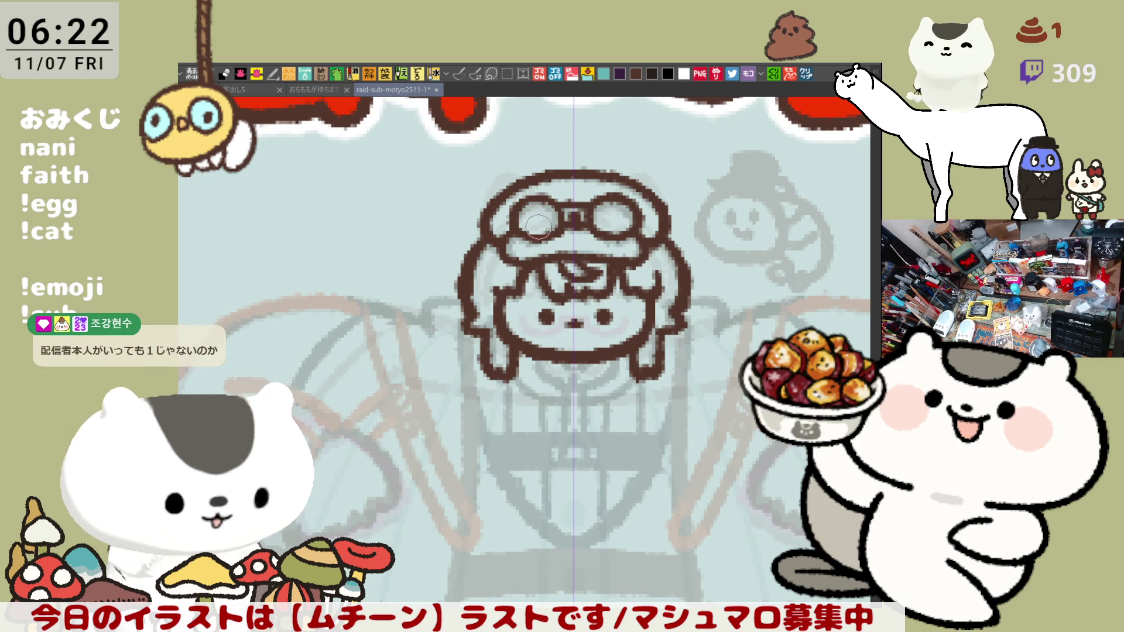
mouse_move(542, 220)
mouse_down()
mouse_move(530, 232)
mouse_move(550, 211)
mouse_move(527, 225)
mouse_move(556, 210)
mouse_move(629, 226)
mouse_move(606, 231)
mouse_move(609, 199)
mouse_move(615, 226)
mouse_move(633, 219)
mouse_move(609, 235)
mouse_move(603, 199)
mouse_move(629, 232)
mouse_move(612, 205)
mouse_move(615, 229)
mouse_up()
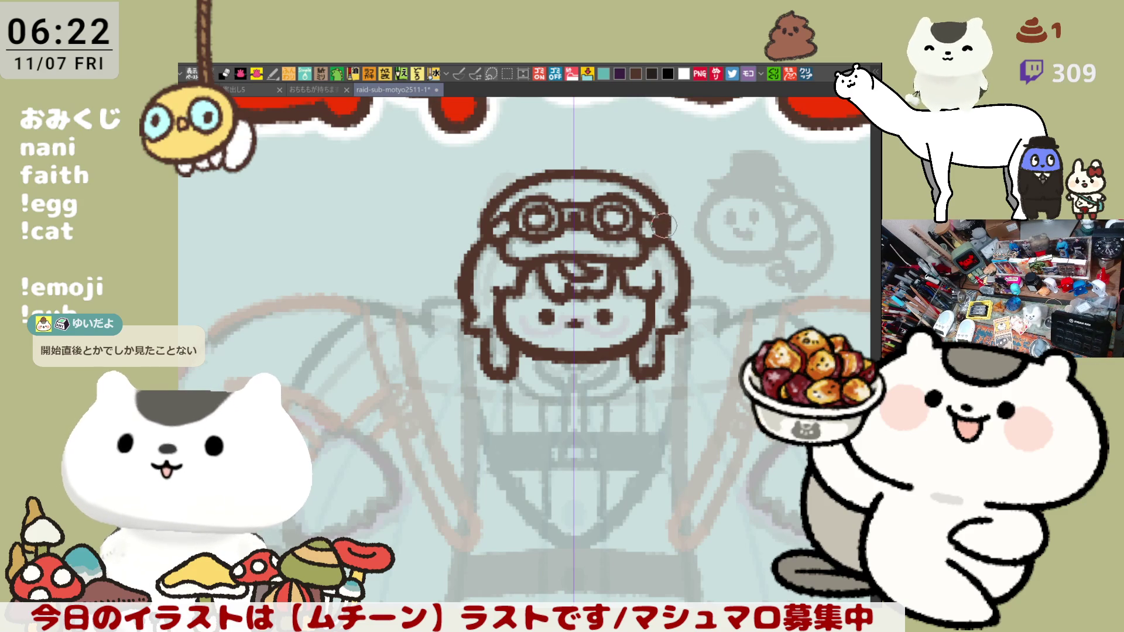
scroll(656, 202, down, 1)
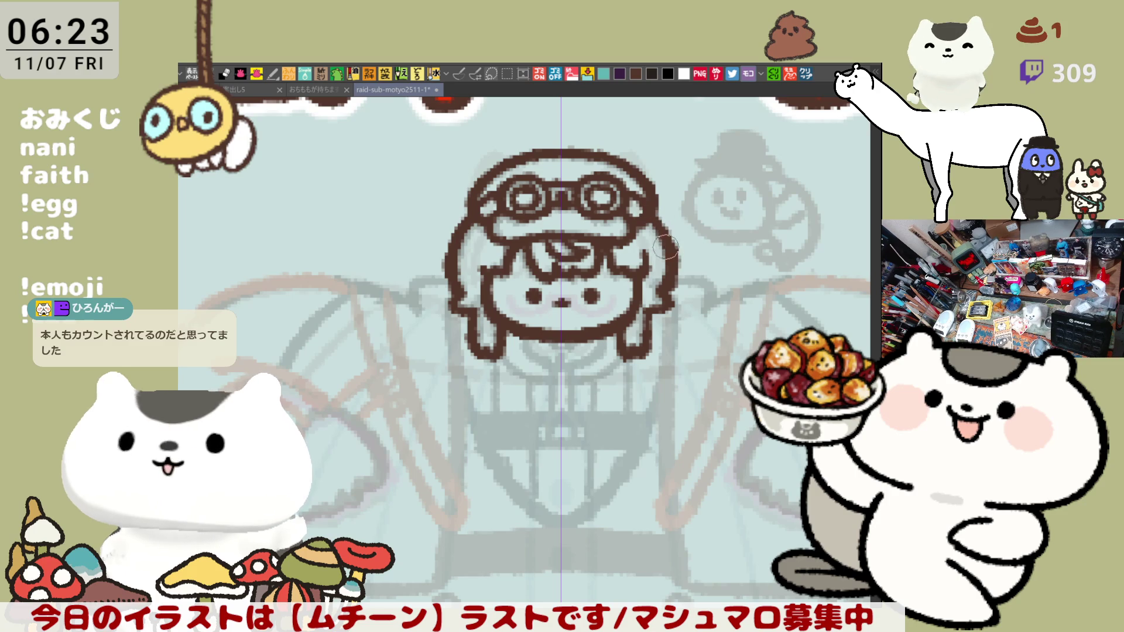
scroll(669, 242, down, 2)
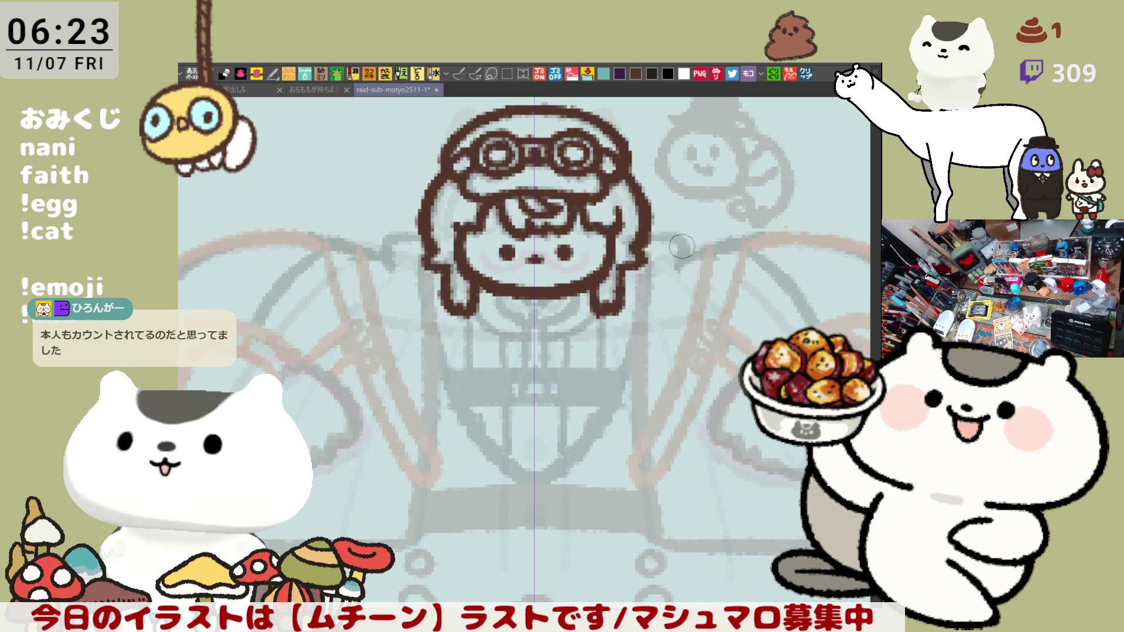
Switch to mirrored drawing and add matching curls off both sides of the hair
drag(639, 230, 685, 261)
key(ctrl+z)
drag(641, 230, 685, 257)
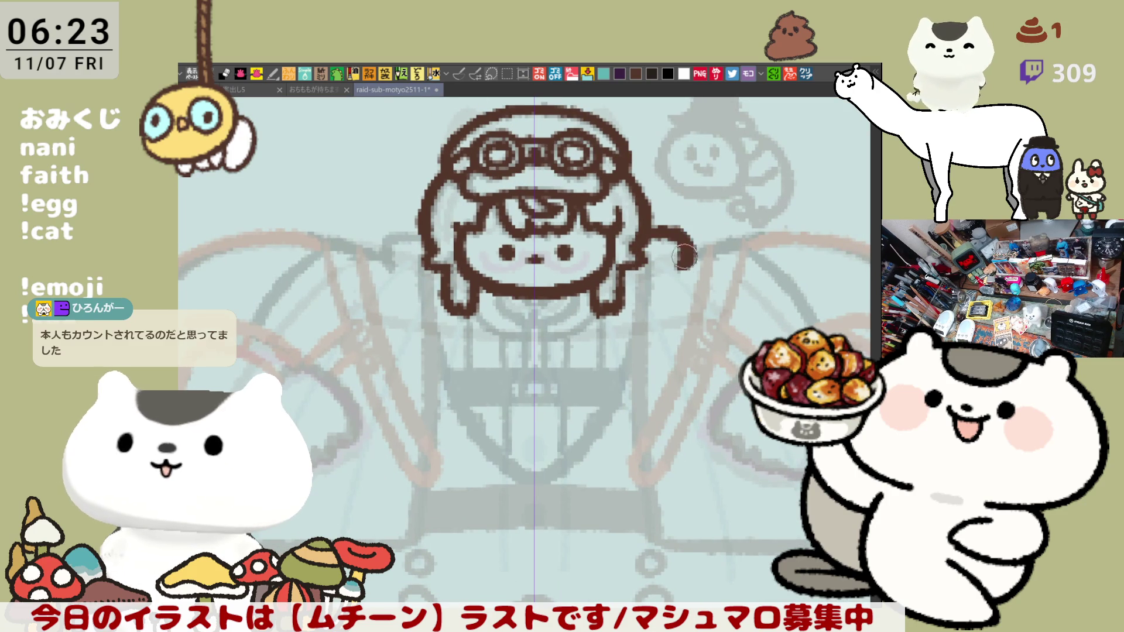
click(475, 78)
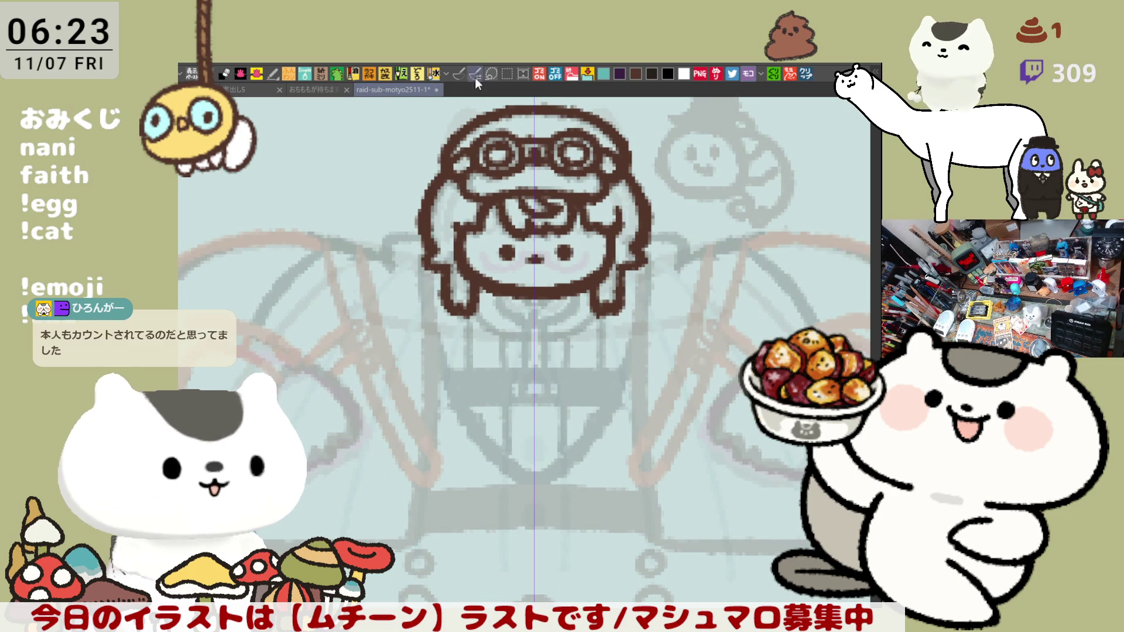
click(458, 71)
drag(644, 231, 679, 268)
key(ctrl+z)
drag(641, 229, 682, 267)
key(ctrl+z)
drag(641, 229, 699, 256)
key(ctrl+z)
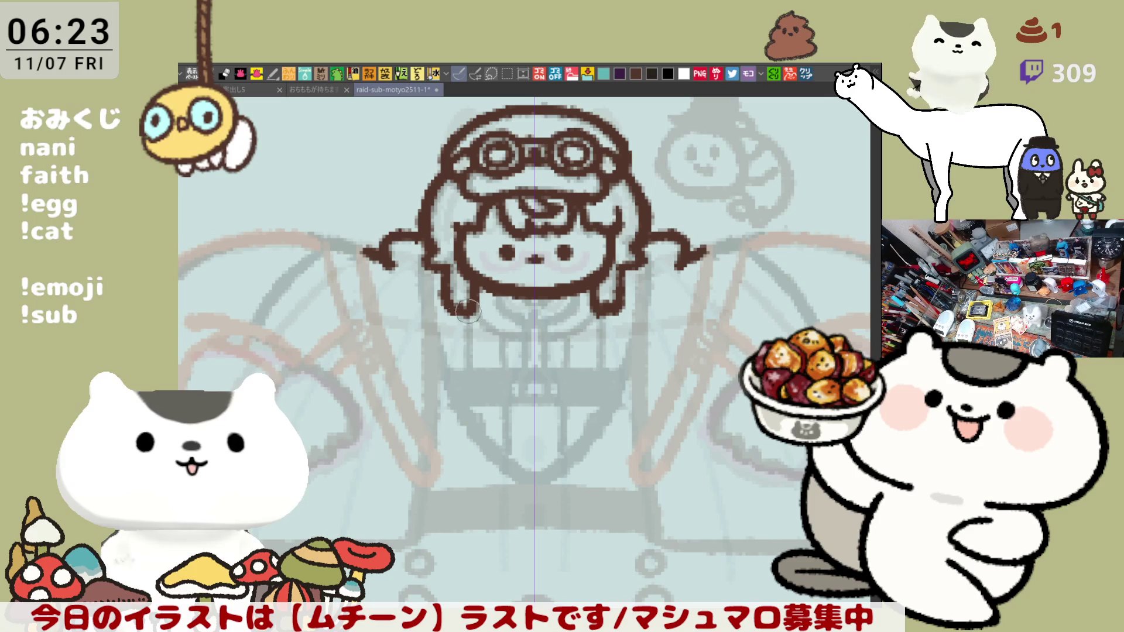
Draw mirrored outer arm lines down from both shoulders
drag(361, 248, 381, 350)
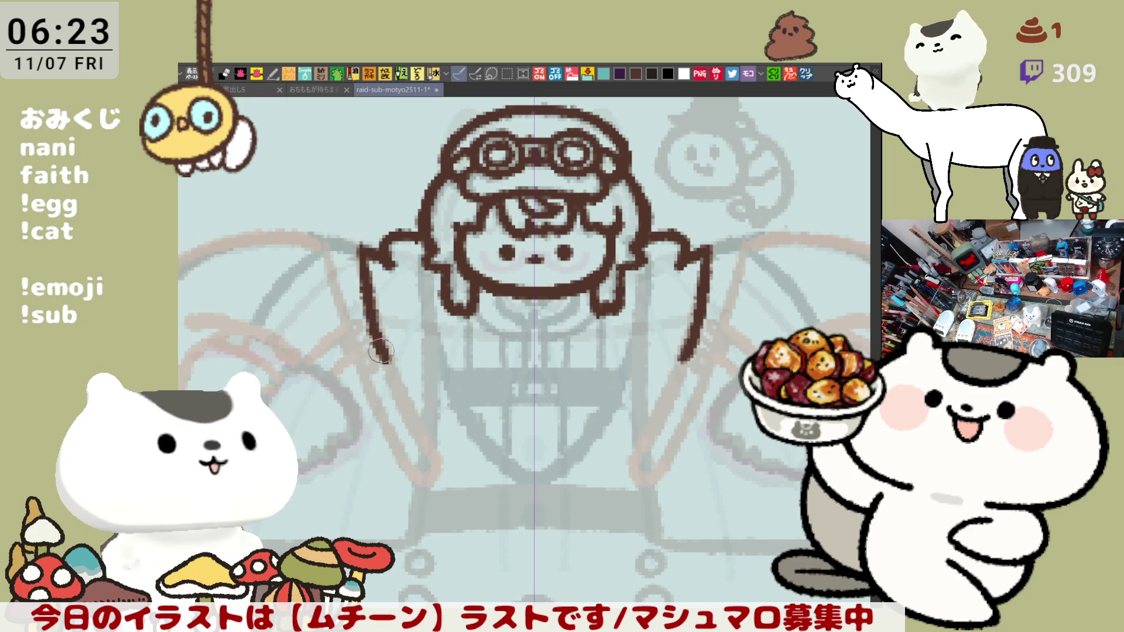
key(ctrl+z)
mouse_move(352, 247)
mouse_down()
mouse_move(373, 255)
mouse_move(388, 360)
mouse_move(385, 345)
mouse_up()
key(ctrl+z)
key(ctrl+z)
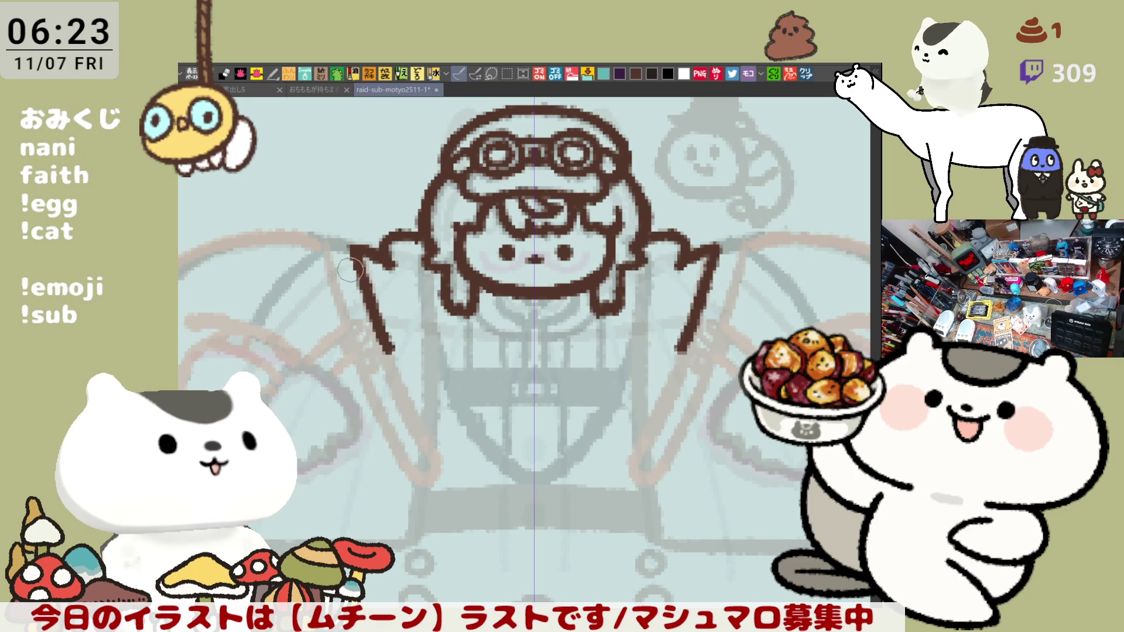
drag(326, 241, 350, 250)
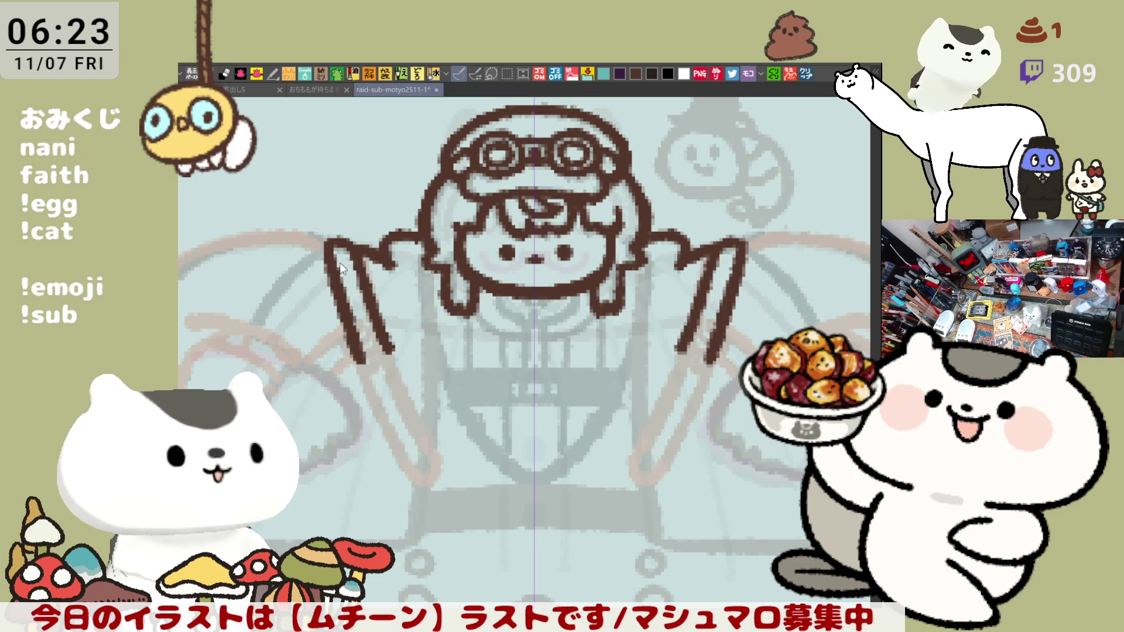
key(ctrl+z)
drag(323, 241, 354, 369)
key(ctrl+z)
drag(323, 242, 356, 354)
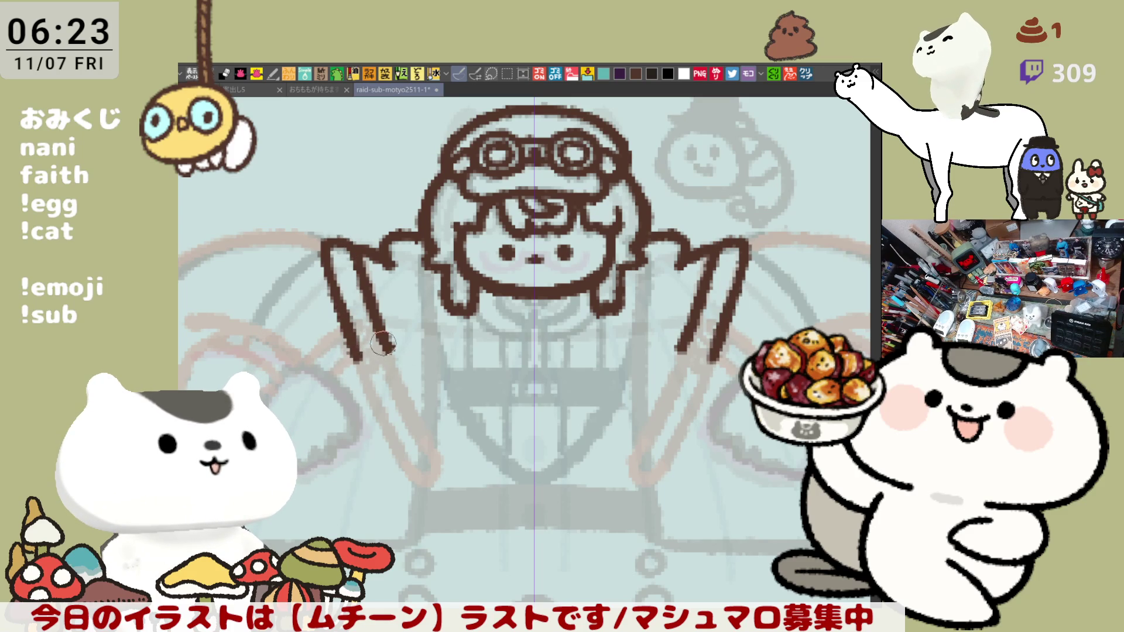
key(ctrl+z)
drag(323, 241, 355, 358)
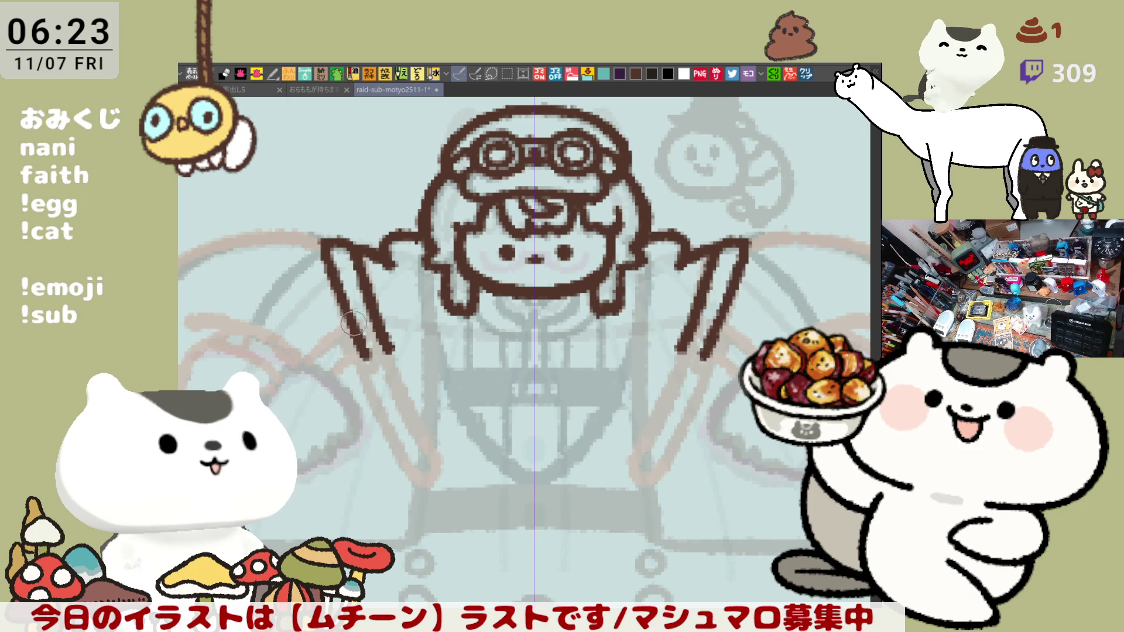
key(ctrl+z)
drag(320, 241, 360, 339)
key(ctrl+z)
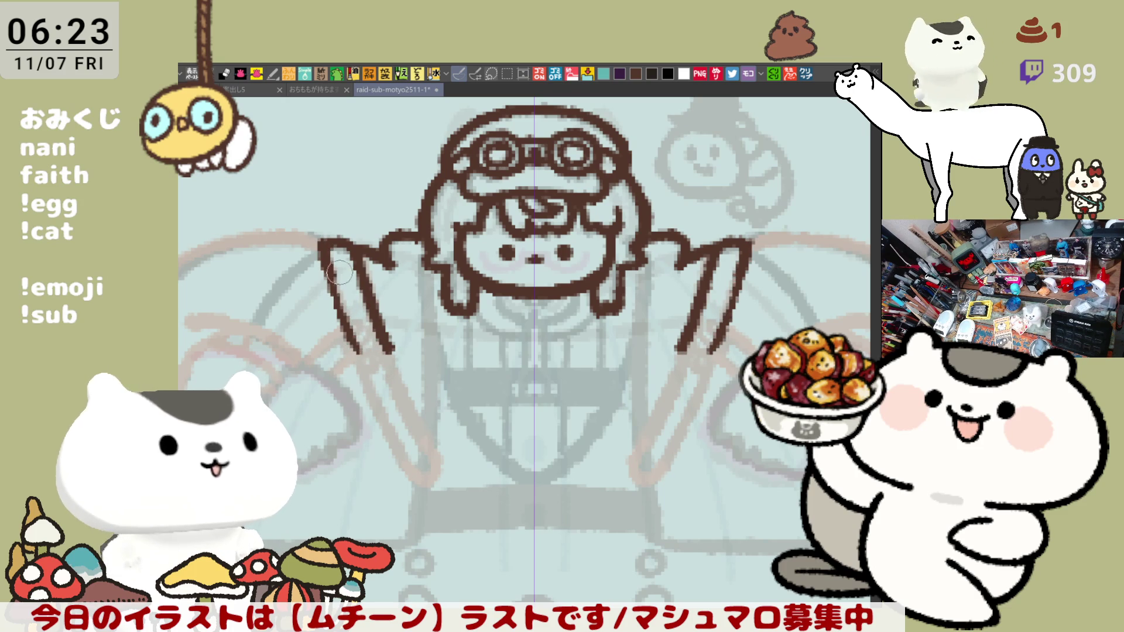
Add the inner lower arm lines and round the bottom of each arm
drag(333, 276, 358, 355)
key(ctrl+z)
drag(328, 278, 363, 361)
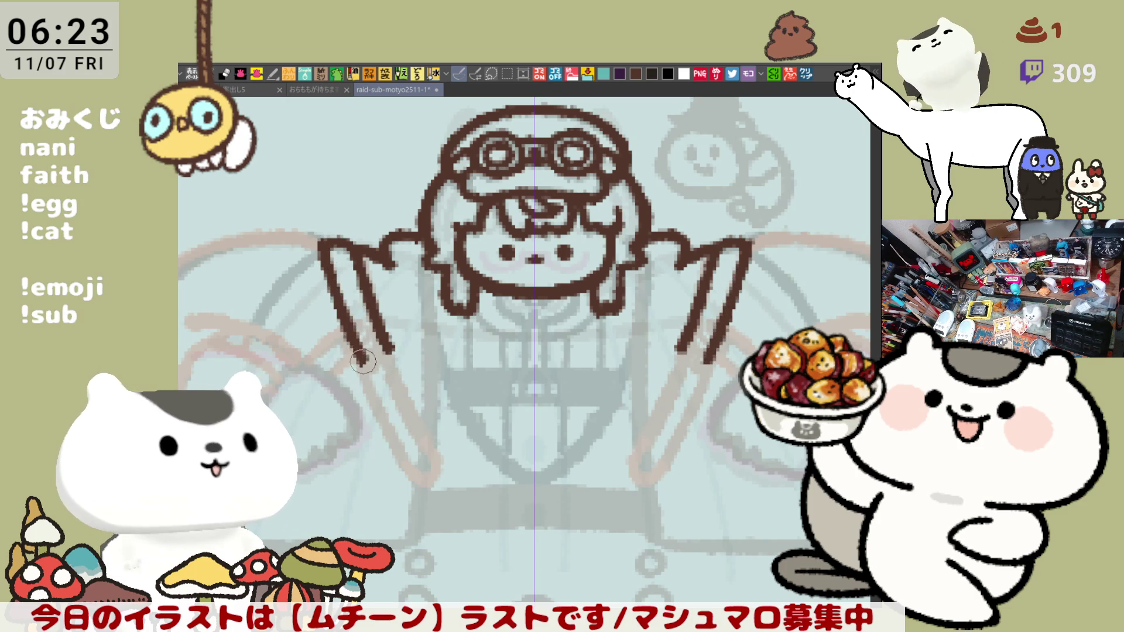
key(ctrl+z)
mouse_move(327, 278)
mouse_down()
mouse_move(377, 375)
mouse_move(399, 342)
mouse_up()
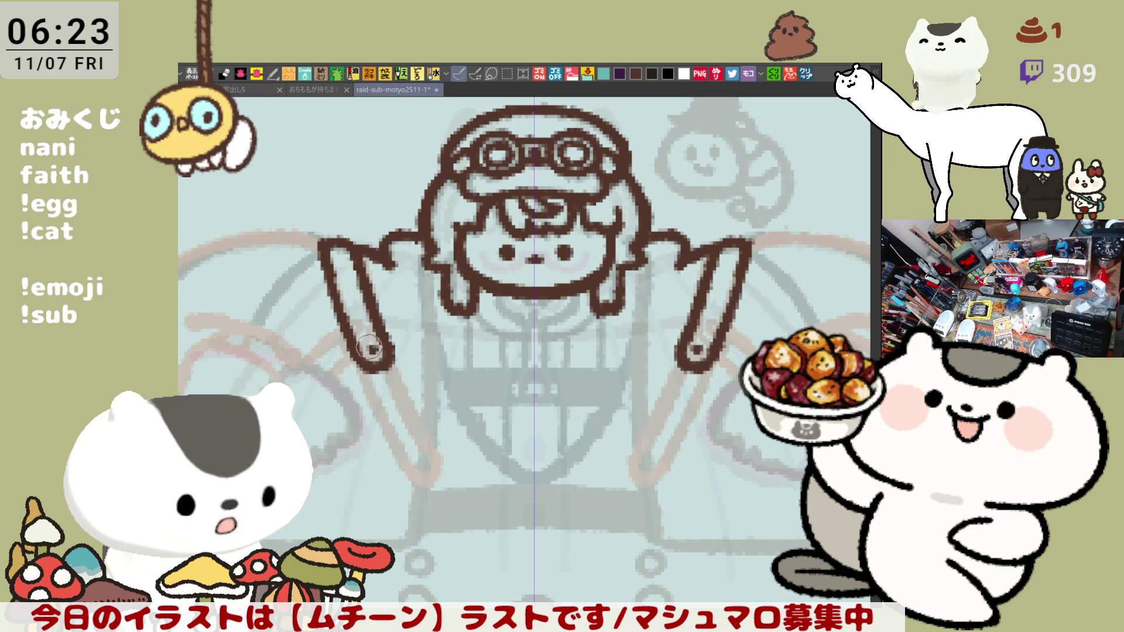
drag(400, 375, 395, 350)
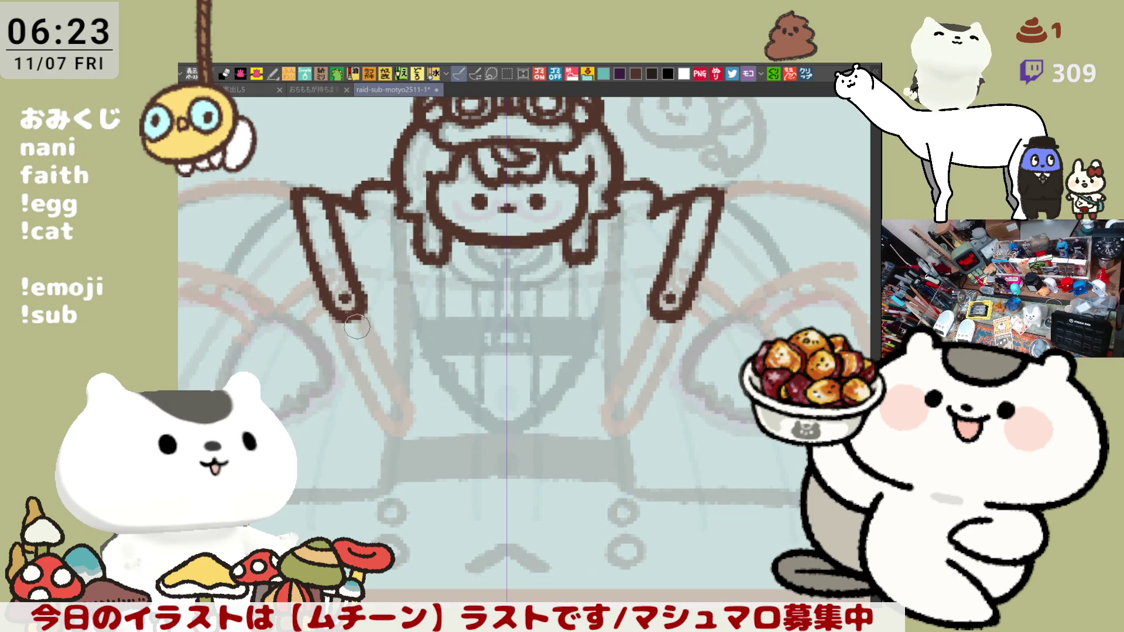
key(ctrl+y)
key(ctrl+z)
key(ctrl+y)
key(ctrl+z)
Extend both arms toward the waist, close their tips, and add a mirrored arc beside each
drag(359, 304, 410, 395)
drag(335, 314, 403, 426)
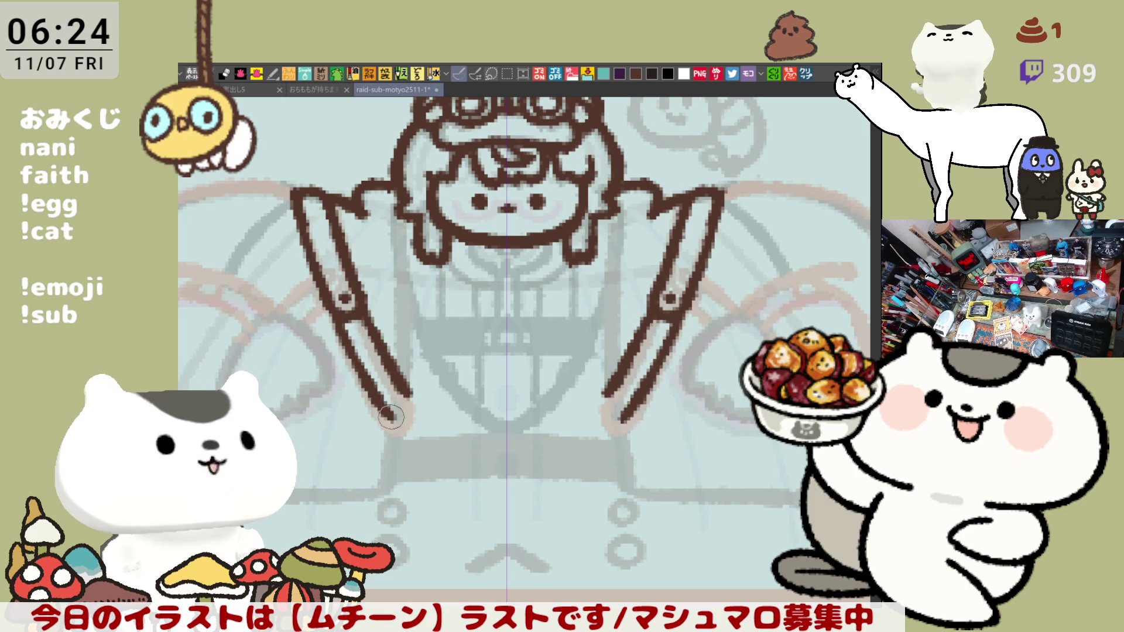
key(ctrl+z)
drag(346, 300, 385, 417)
key(ctrl+z)
drag(337, 308, 404, 430)
drag(402, 374, 403, 428)
key(ctrl+z)
key(ctrl+z)
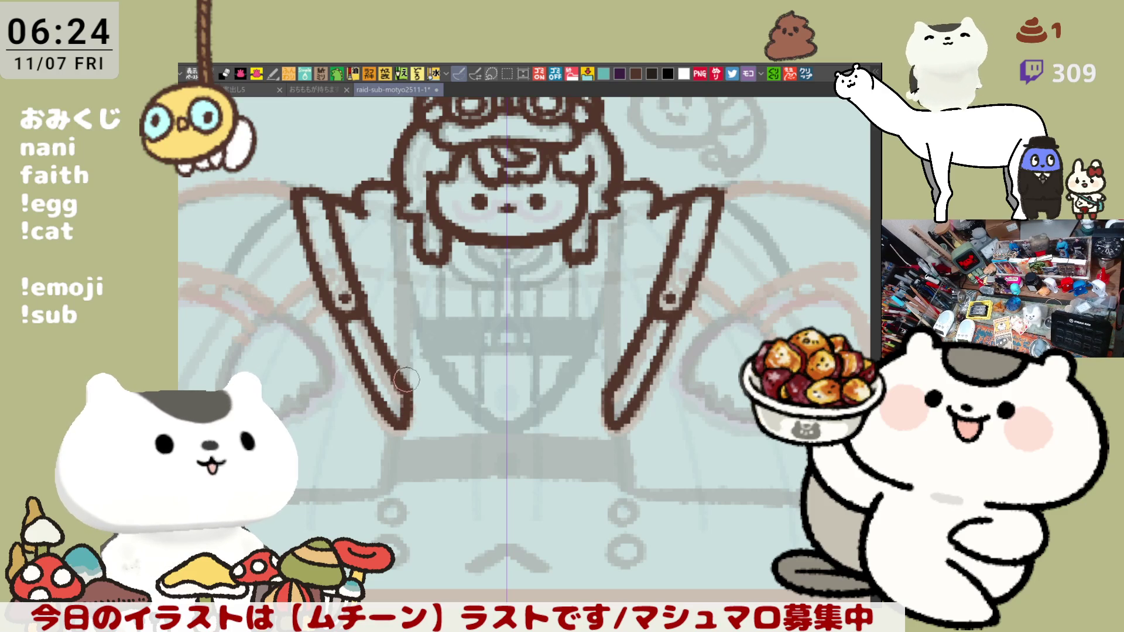
key(ctrl+z)
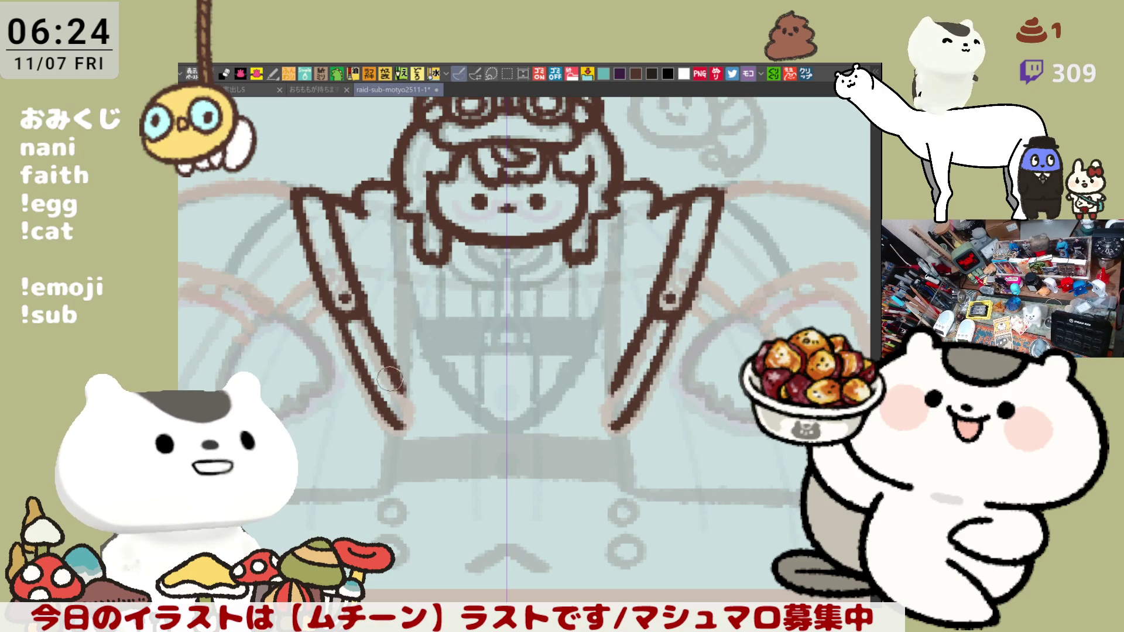
drag(408, 369, 403, 430)
key(ctrl+z)
drag(408, 368, 400, 431)
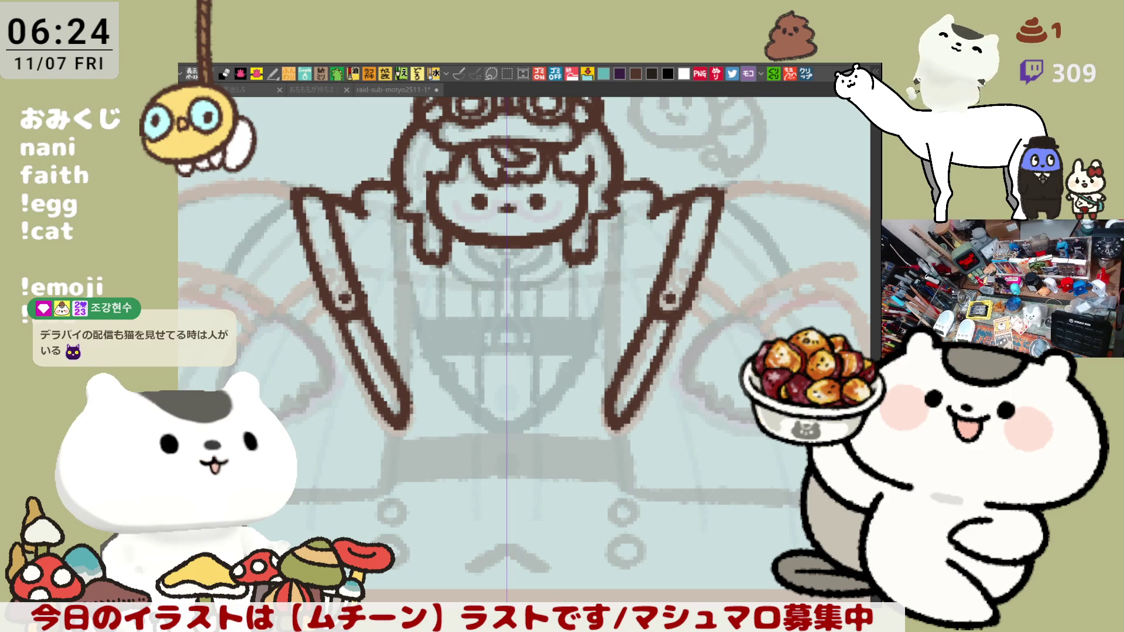
click(459, 74)
drag(723, 189, 802, 287)
Try out mirrored diagonal and horizontal strokes from the shoulder, undoing each attempt
key(ctrl+z)
drag(724, 189, 800, 284)
drag(770, 229, 641, 258)
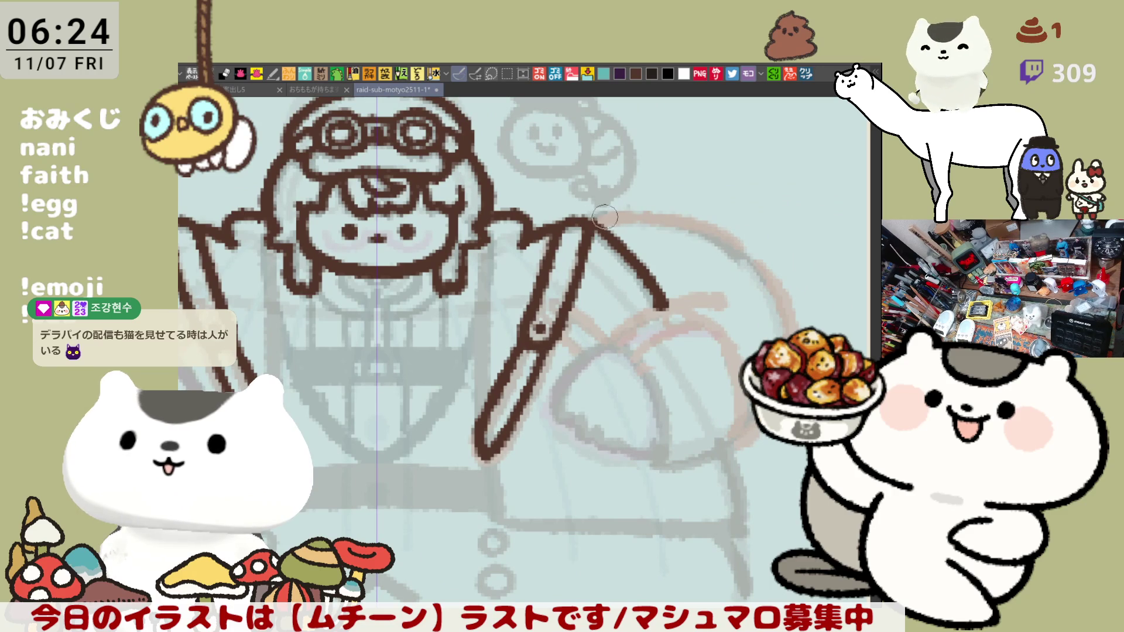
key(ctrl+z)
mouse_move(595, 221)
mouse_down()
mouse_move(647, 261)
mouse_move(668, 304)
mouse_up()
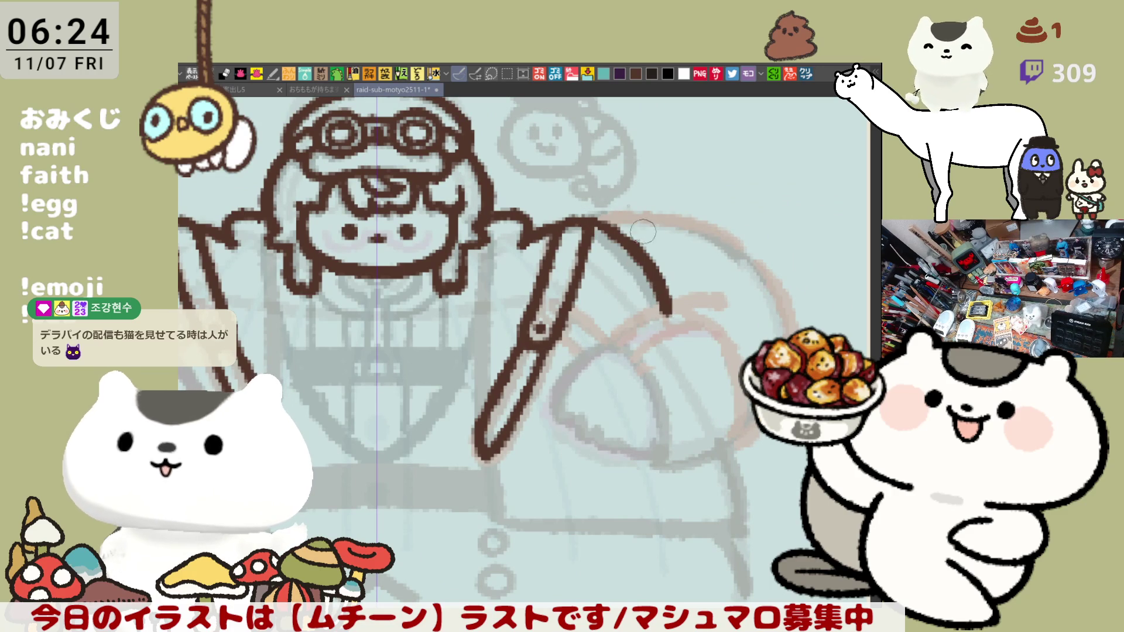
key(ctrl+z)
key(ctrl+z)
mouse_move(589, 217)
mouse_down()
mouse_move(661, 293)
mouse_move(668, 303)
mouse_move(615, 246)
mouse_move(664, 319)
mouse_up()
key(ctrl+z)
key(ctrl+z)
drag(597, 216, 679, 222)
key(ctrl+z)
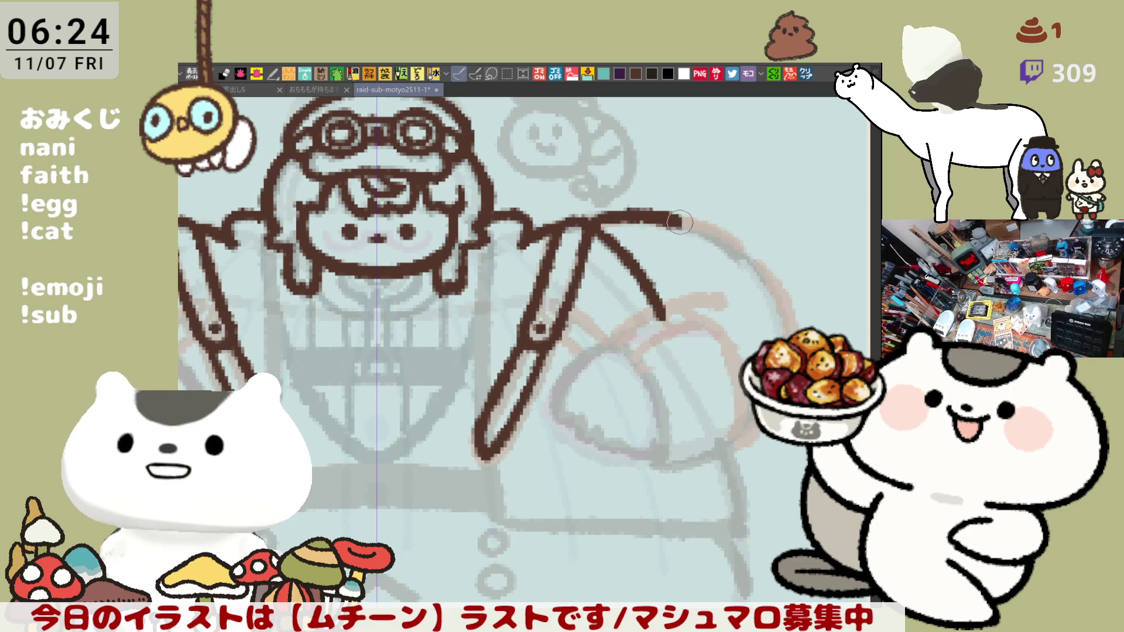
key(ctrl+z)
key(ctrl+z)
mouse_move(586, 217)
mouse_down()
mouse_move(641, 272)
mouse_move(665, 319)
mouse_up()
key(ctrl+z)
drag(585, 218, 664, 316)
key(ctrl+z)
drag(583, 217, 712, 237)
key(ctrl+z)
Draw the mirrored curve from the shoulder out and down, redrawing its lower end until it fits
drag(594, 221, 773, 252)
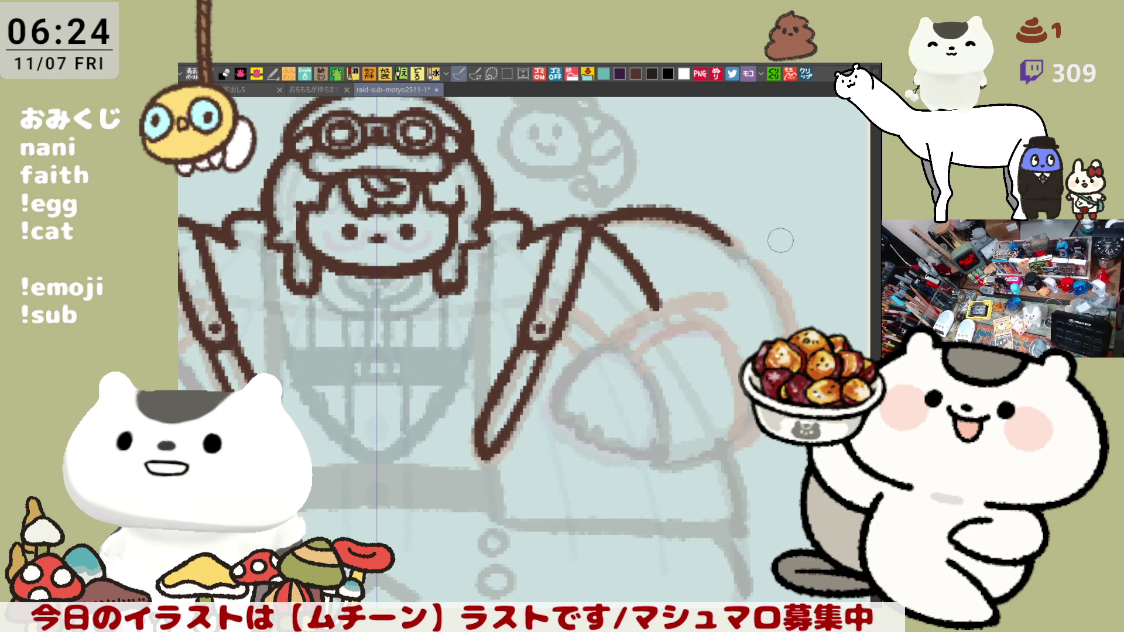
key(ctrl+z)
mouse_move(583, 218)
mouse_down()
mouse_move(732, 233)
mouse_move(773, 269)
mouse_up()
key(ctrl+z)
mouse_move(583, 218)
mouse_down()
mouse_move(732, 235)
mouse_move(770, 273)
mouse_up()
key(ctrl+z)
drag(685, 213, 787, 325)
key(ctrl+z)
drag(697, 216, 788, 325)
key(ctrl+z)
drag(694, 215, 788, 328)
key(ctrl+z)
drag(691, 212, 791, 327)
key(ctrl+z)
drag(697, 214, 788, 316)
key(ctrl+z)
drag(691, 211, 786, 316)
key(ctrl+z)
mouse_move(697, 214)
mouse_down()
mouse_move(789, 322)
mouse_move(761, 263)
mouse_move(791, 322)
mouse_move(735, 241)
mouse_move(791, 325)
mouse_up()
key(ctrl+z)
key(ctrl+z)
With the canvas view flipped, try extending the arc's end down toward the arm base
key(ctrl+z)
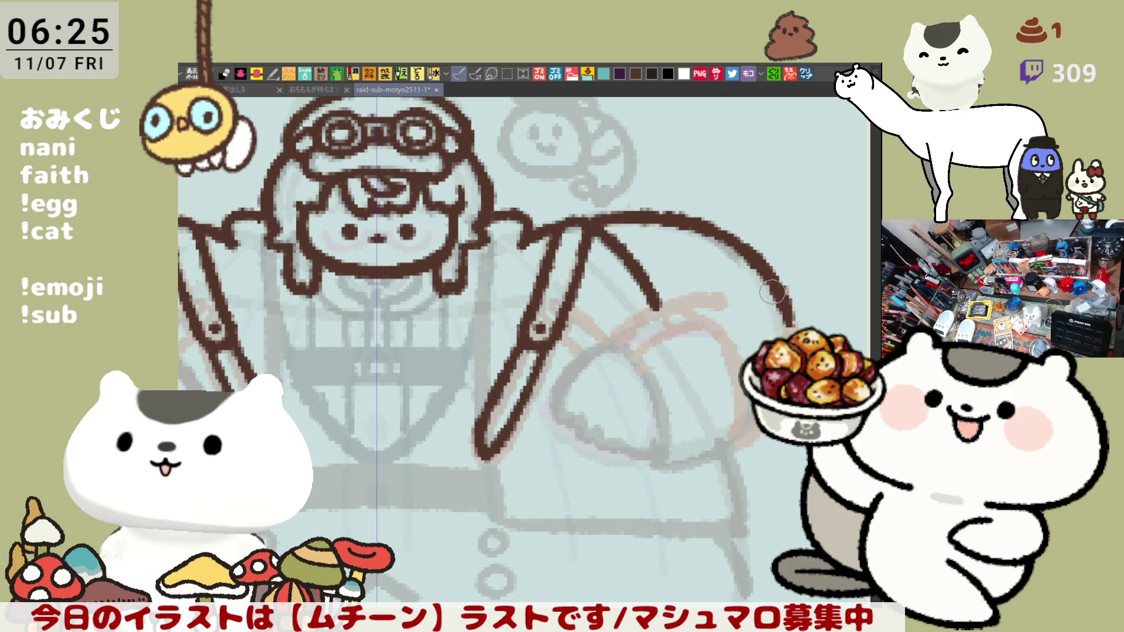
key(h)
drag(345, 331, 381, 421)
key(ctrl+z)
drag(346, 329, 384, 433)
key(ctrl+z)
key(ctrl+z)
mouse_move(350, 333)
mouse_down()
mouse_move(388, 451)
mouse_move(382, 432)
mouse_move(402, 446)
mouse_up()
key(ctrl+z)
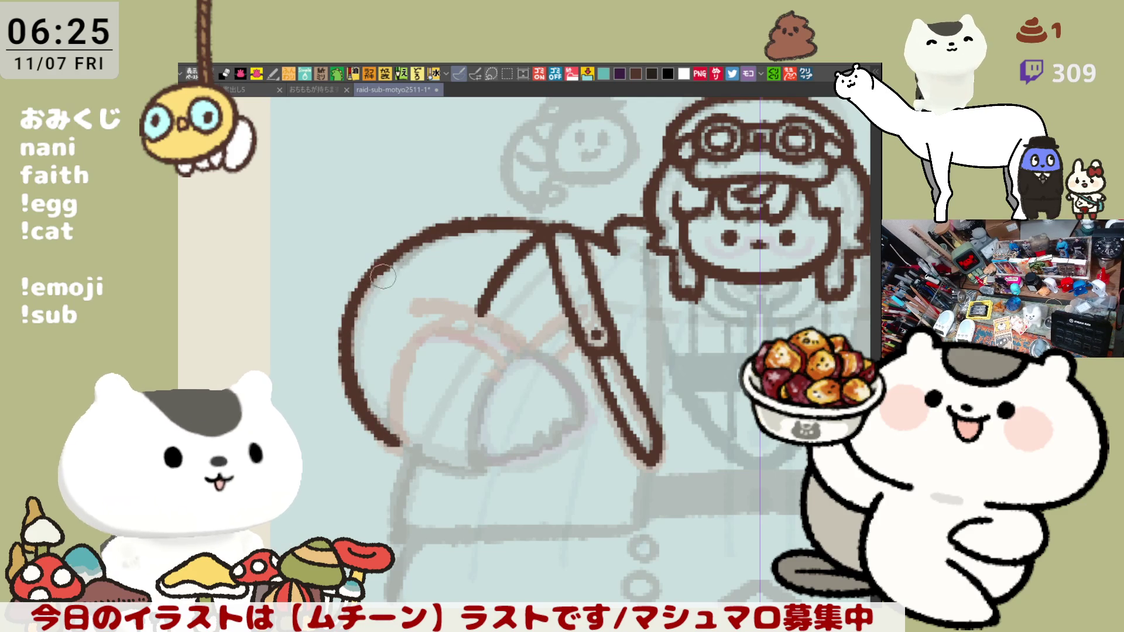
Draw the hooked top of the peach shape inside the arc, with a stroke down-right from the hook
key(h)
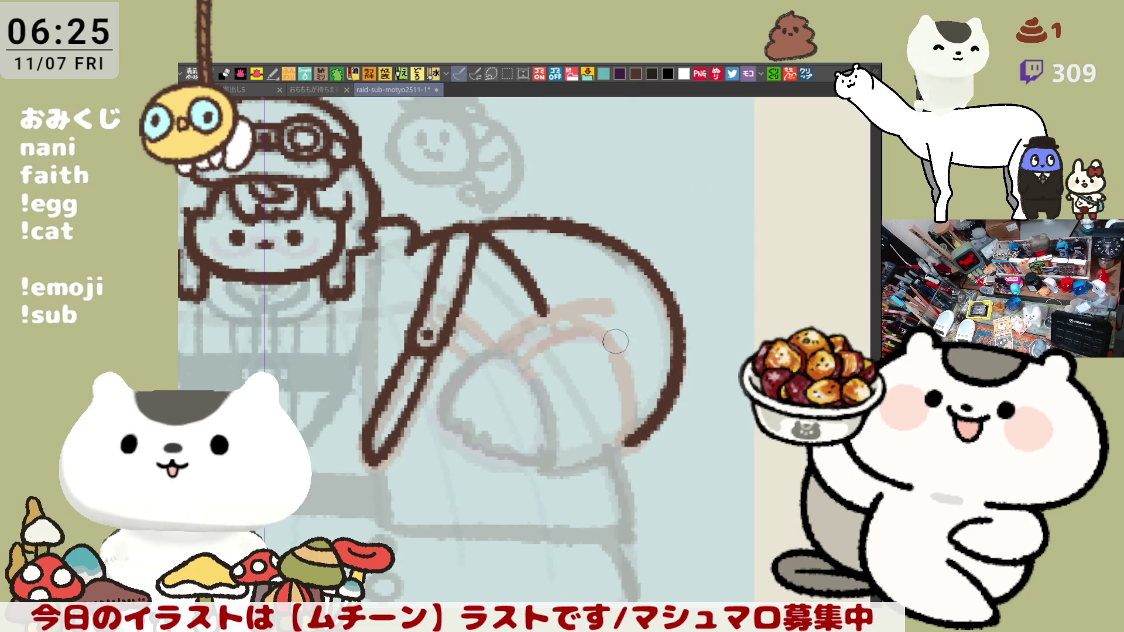
key(h)
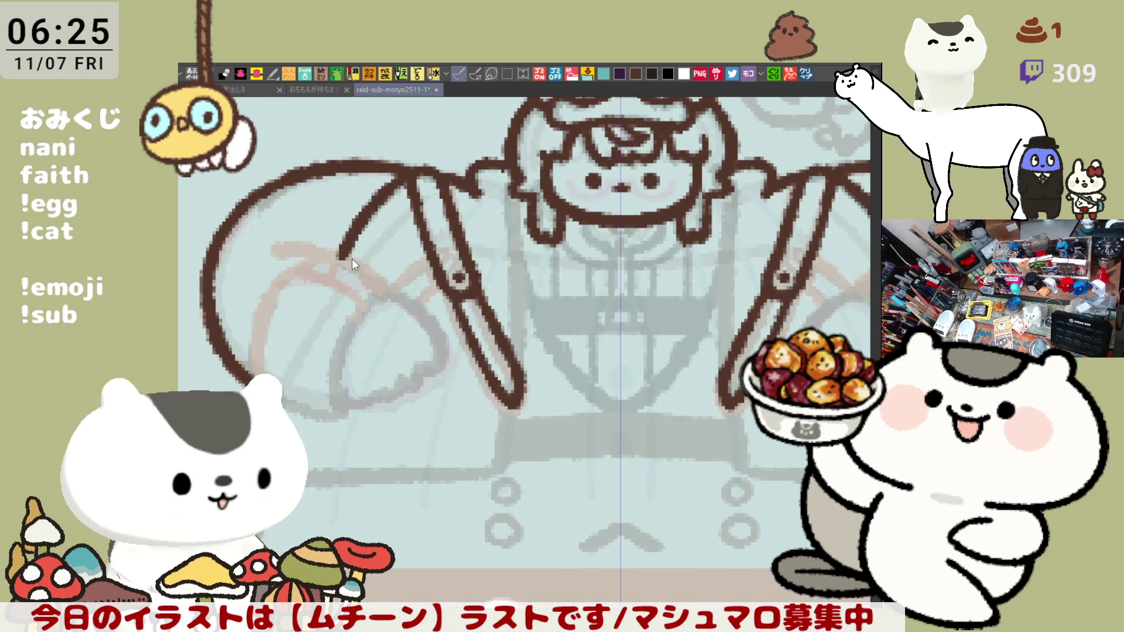
drag(280, 237, 391, 288)
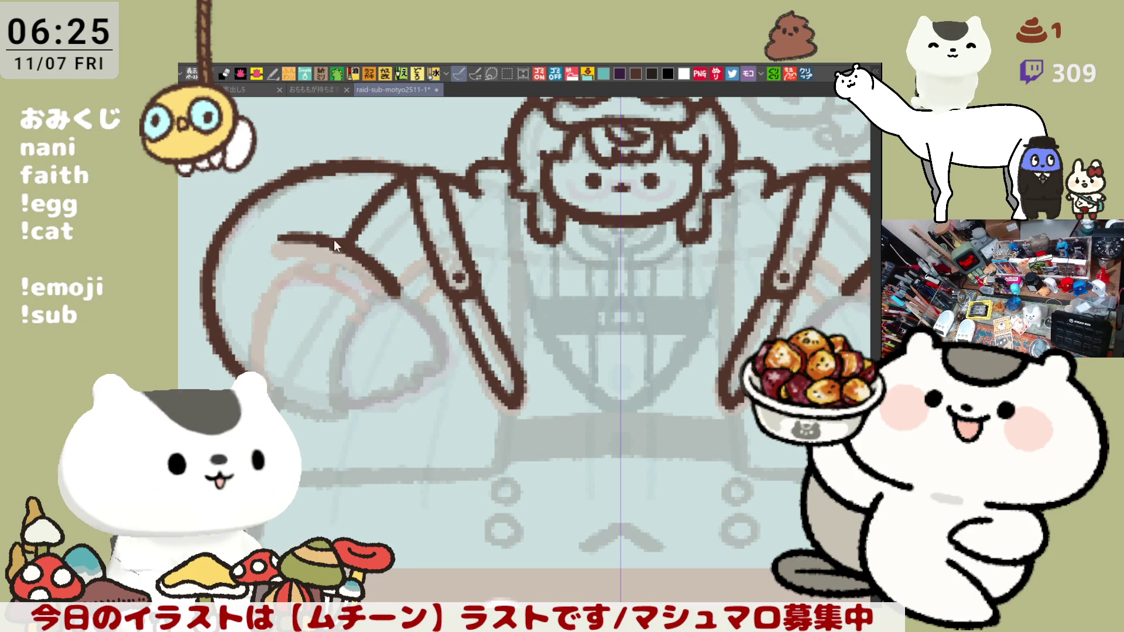
key(ctrl+z)
drag(275, 225, 396, 293)
key(ctrl+z)
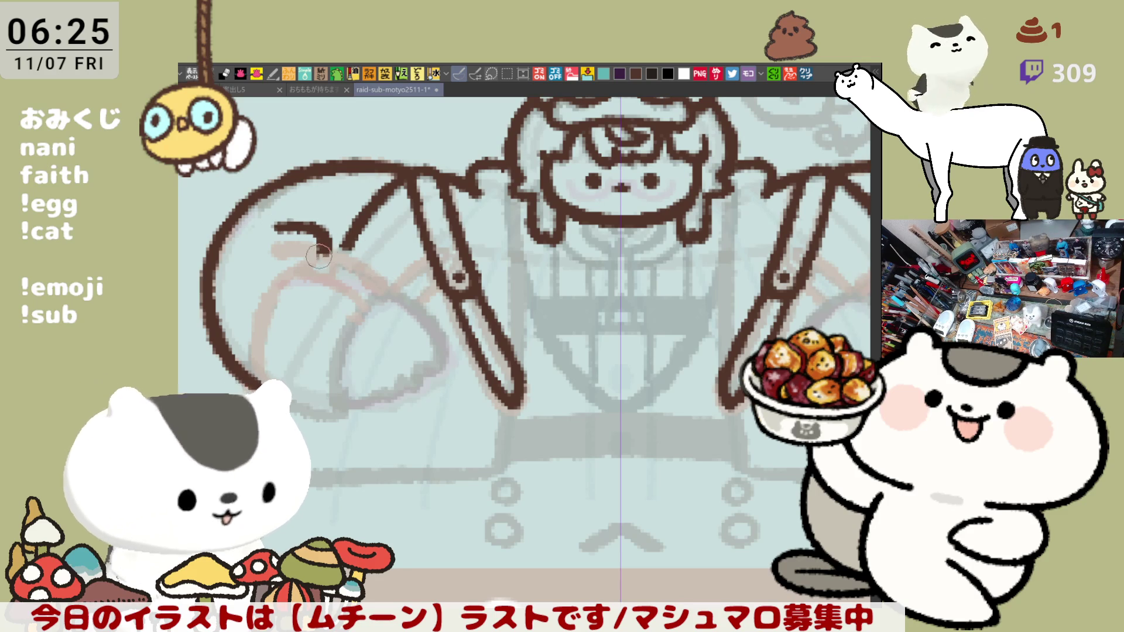
drag(342, 246, 385, 291)
key(ctrl+z)
mouse_move(345, 246)
mouse_down()
mouse_move(396, 292)
mouse_move(393, 377)
mouse_up()
Draw the peach shape's left side curving down and close its bottom
scroll(424, 335, left, 2)
key(ctrl+z)
mouse_move(456, 288)
mouse_down()
mouse_move(402, 375)
mouse_move(403, 412)
mouse_up()
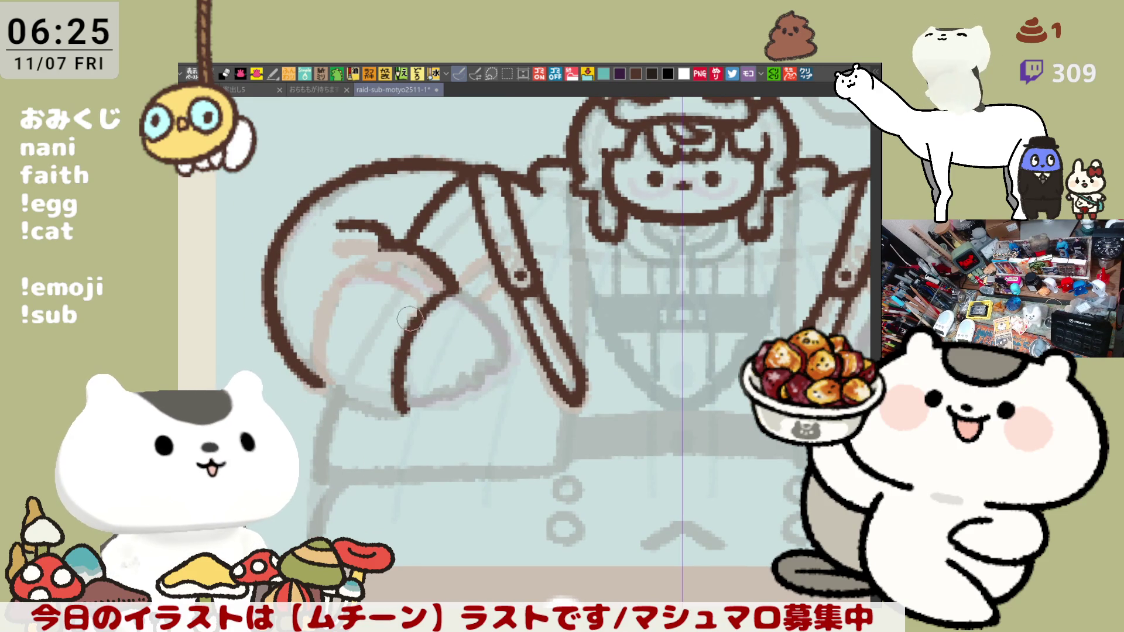
mouse_move(397, 245)
mouse_down()
mouse_move(320, 302)
mouse_move(322, 390)
mouse_up()
key(ctrl+z)
key(ctrl+z)
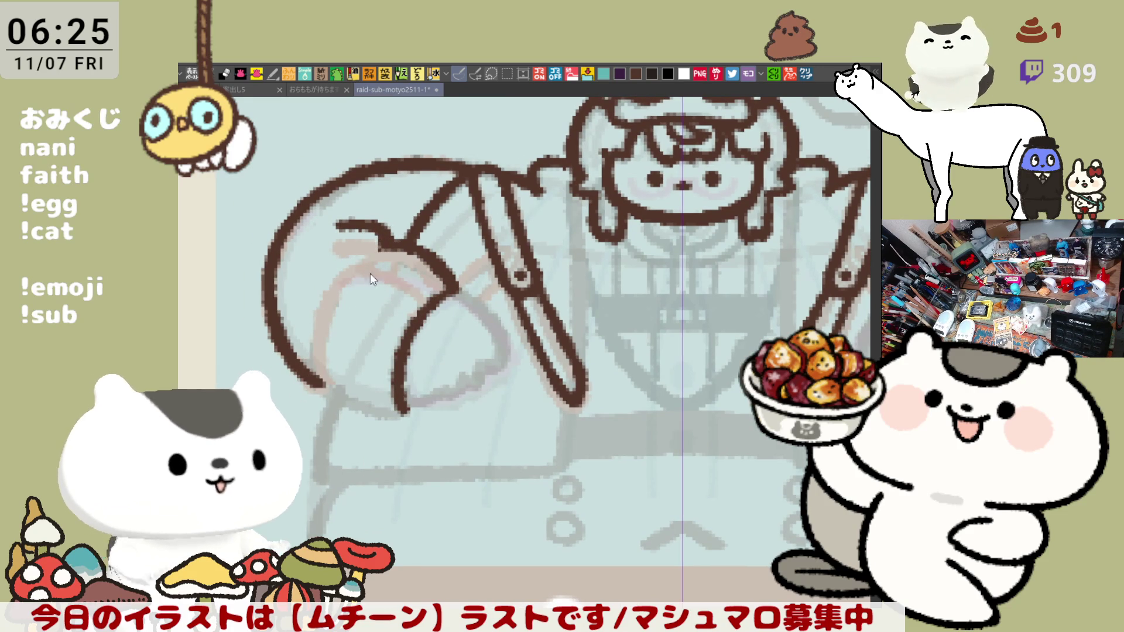
drag(379, 246, 321, 375)
key(ctrl+z)
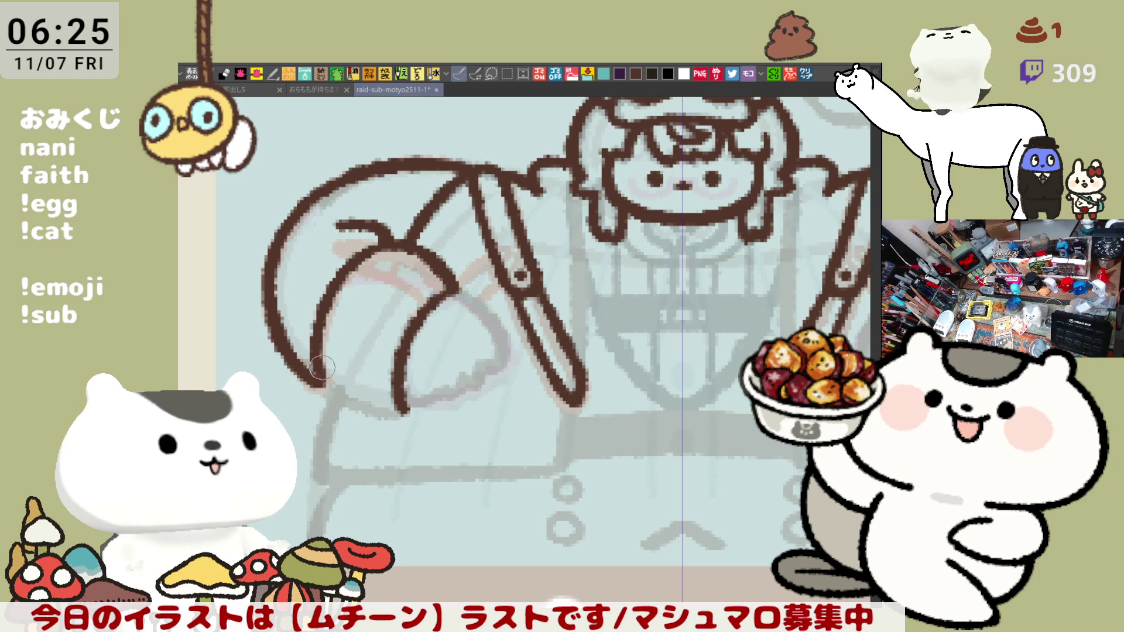
drag(313, 376, 357, 410)
key(ctrl+z)
mouse_move(313, 369)
mouse_down()
mouse_move(386, 413)
mouse_move(410, 413)
mouse_up()
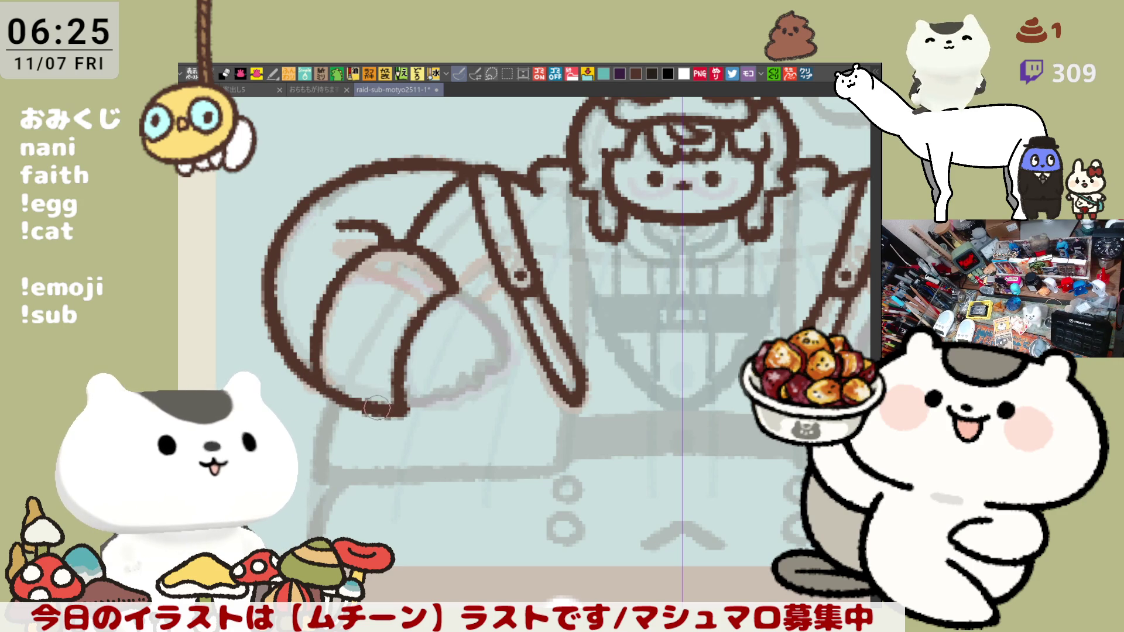
Draw the curve from the peach shape down to the arm base and its lower right edge
drag(455, 287, 504, 375)
key(ctrl+z)
drag(455, 287, 504, 378)
key(ctrl+z)
mouse_move(445, 275)
mouse_down()
mouse_move(503, 351)
mouse_move(495, 380)
mouse_move(468, 387)
mouse_move(497, 350)
mouse_move(469, 389)
mouse_move(492, 369)
mouse_move(464, 384)
mouse_up()
key(ctrl+z)
key(ctrl+z)
key(ctrl+z)
mouse_move(448, 283)
mouse_down()
mouse_move(489, 375)
mouse_move(472, 381)
mouse_up()
key(ctrl+z)
mouse_move(460, 290)
mouse_down()
mouse_move(498, 363)
mouse_move(473, 383)
mouse_move(458, 366)
mouse_up()
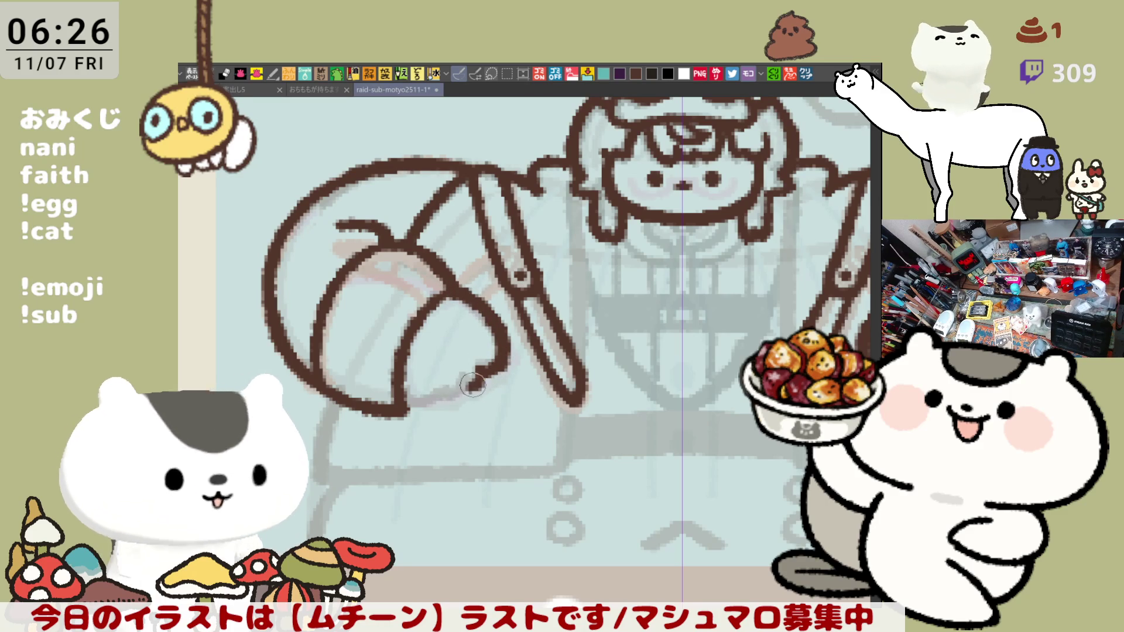
drag(450, 384, 421, 402)
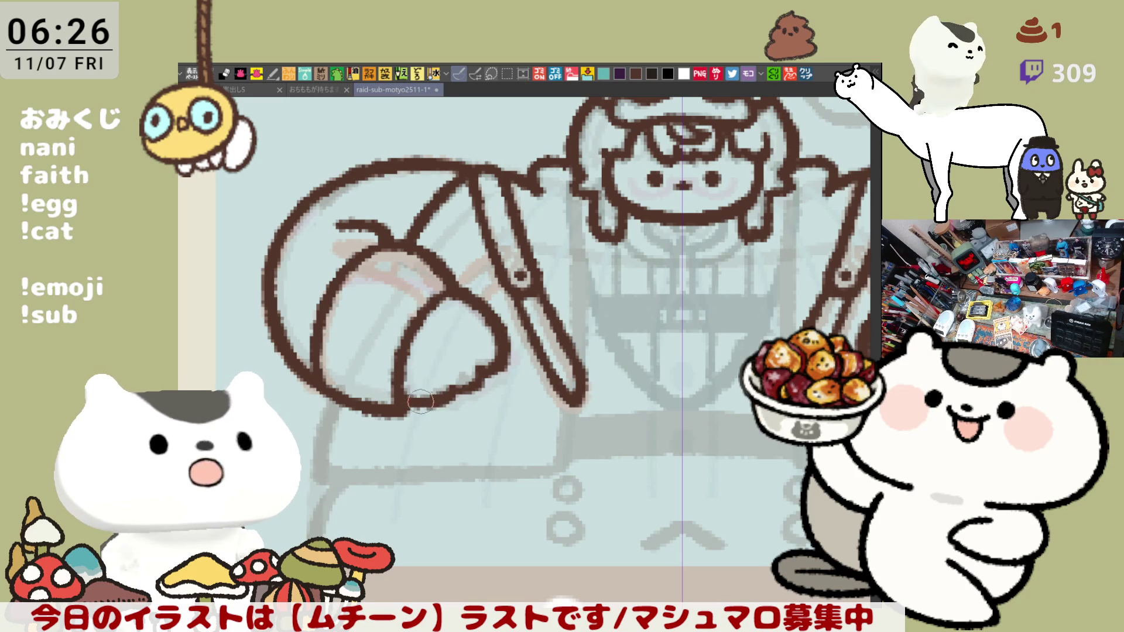
scroll(427, 398, right, 5)
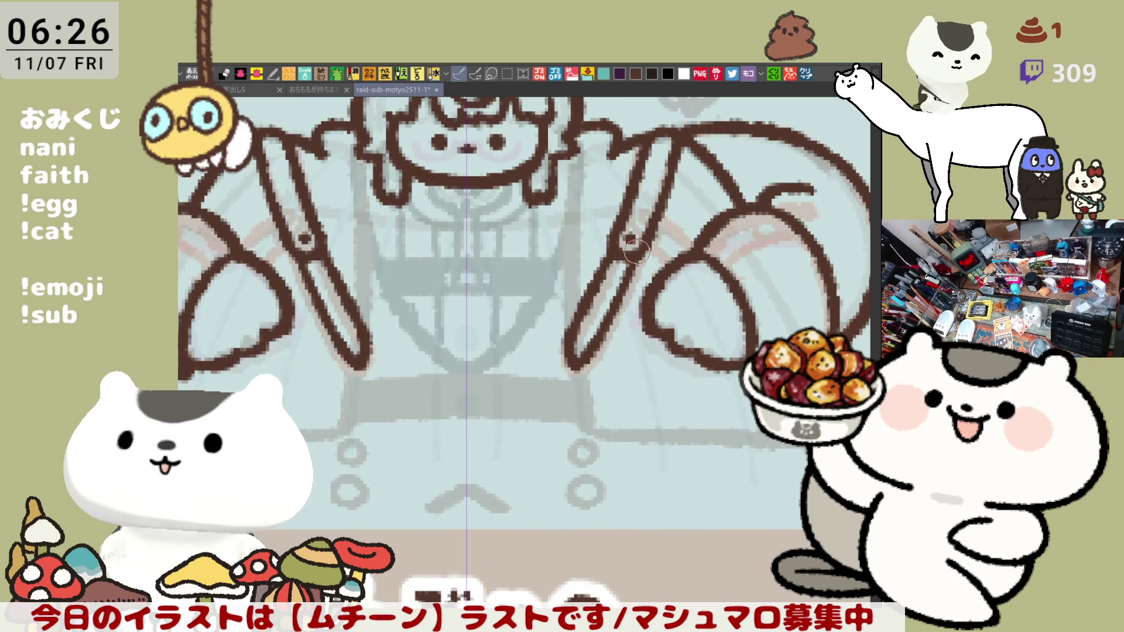
Add small mirrored marks near the arms and draw the mirrored side lines down the body
mouse_move(637, 263)
mouse_down()
mouse_move(651, 268)
mouse_move(644, 257)
mouse_move(677, 249)
mouse_move(673, 261)
mouse_move(650, 234)
mouse_move(673, 258)
mouse_move(646, 273)
mouse_move(631, 245)
mouse_move(667, 251)
mouse_move(644, 263)
mouse_move(672, 241)
mouse_move(654, 232)
mouse_move(680, 255)
mouse_up()
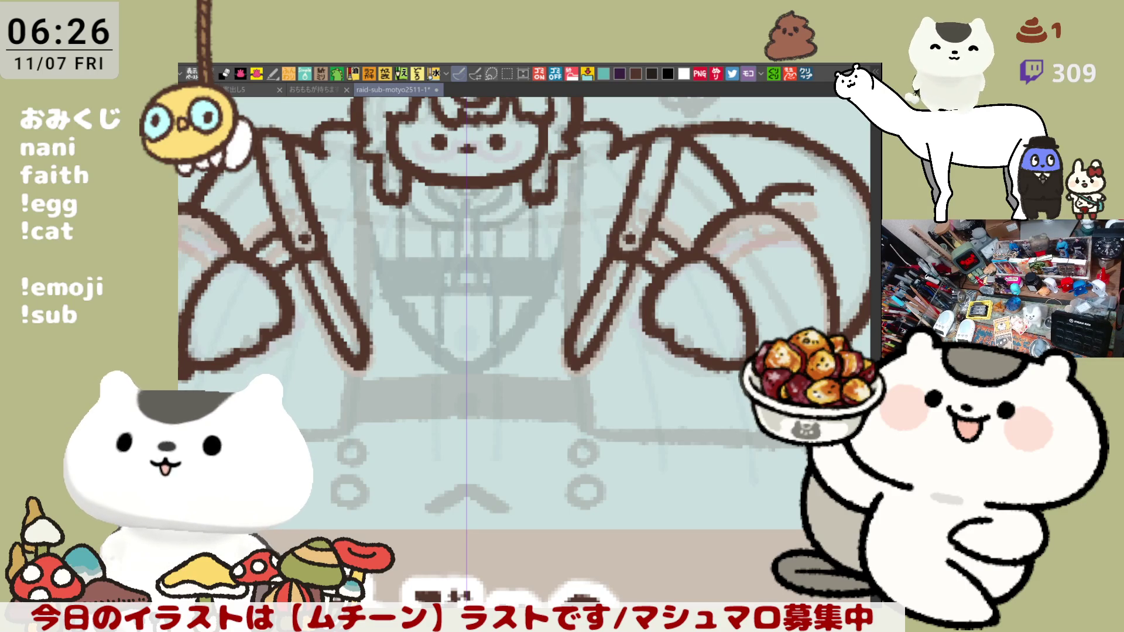
scroll(524, 351, left, 2)
scroll(619, 378, right, 3)
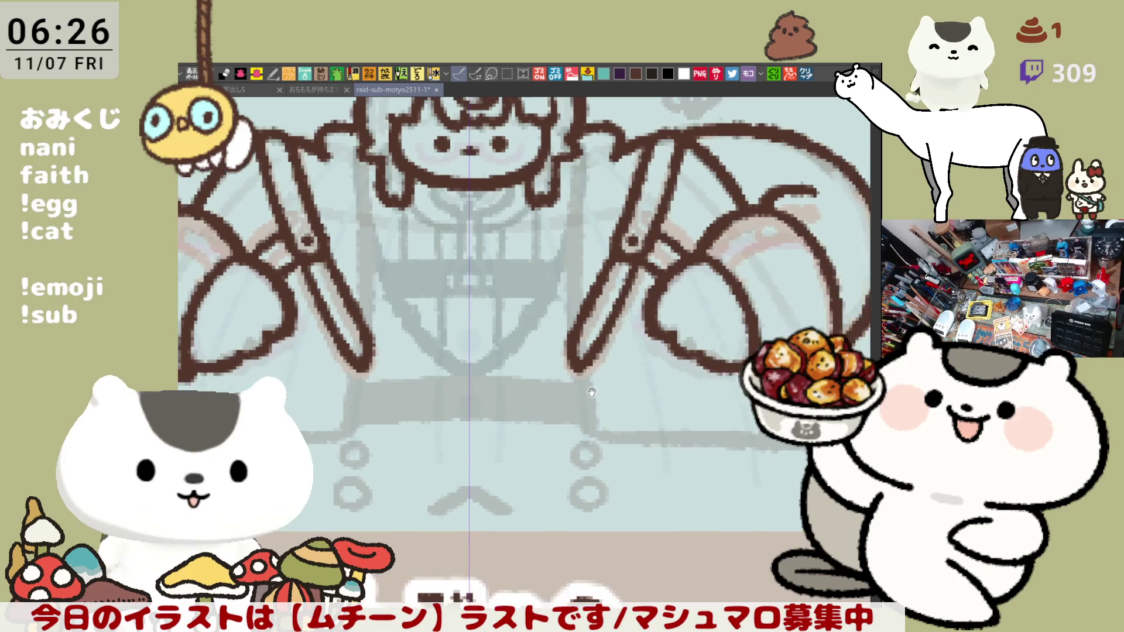
drag(523, 181, 523, 348)
key(ctrl+z)
drag(526, 170, 523, 342)
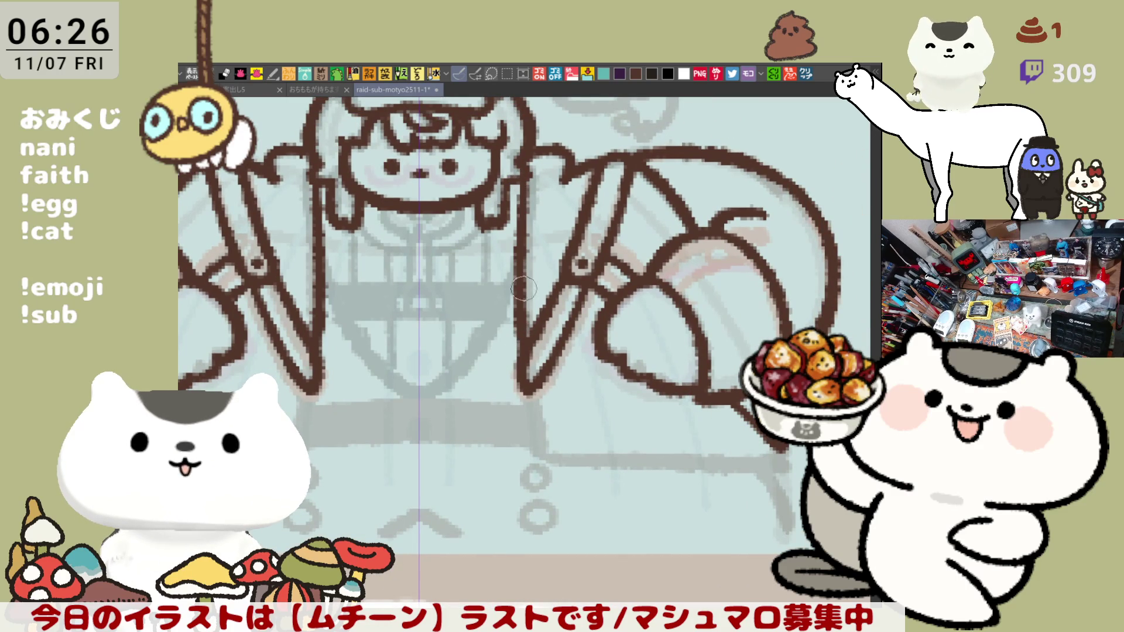
Turn the body lines outward into legs and extend an unbroken bottom line, then fit the canvas to the window
drag(527, 382, 558, 449)
key(ctrl+z)
mouse_move(530, 380)
mouse_down()
mouse_move(580, 463)
mouse_move(603, 461)
mouse_up()
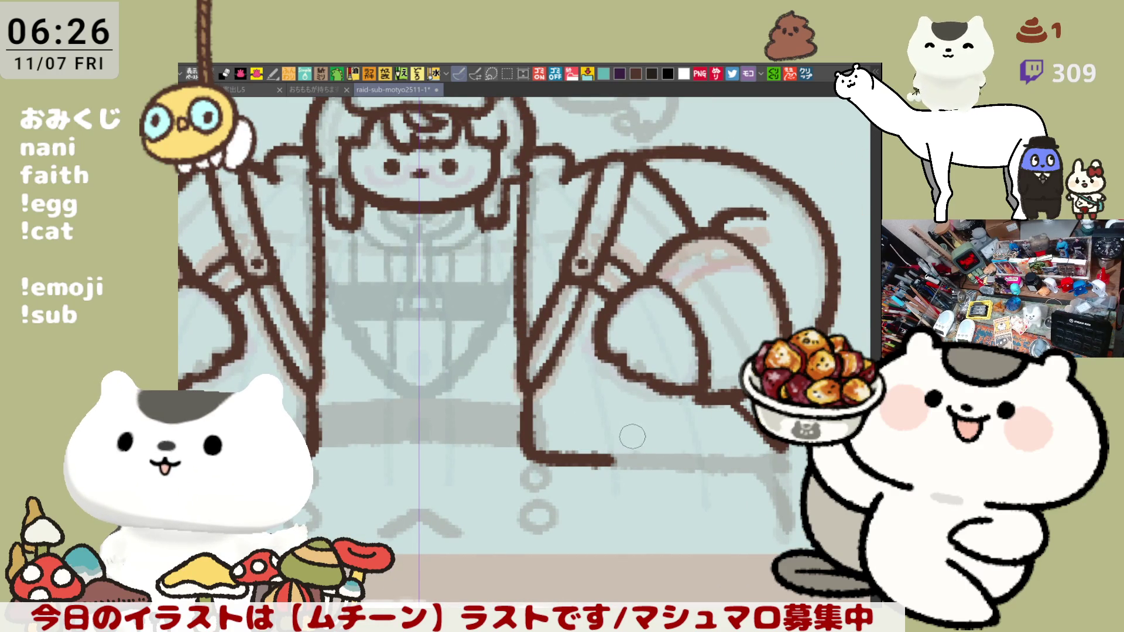
drag(606, 460, 612, 461)
drag(626, 462, 784, 474)
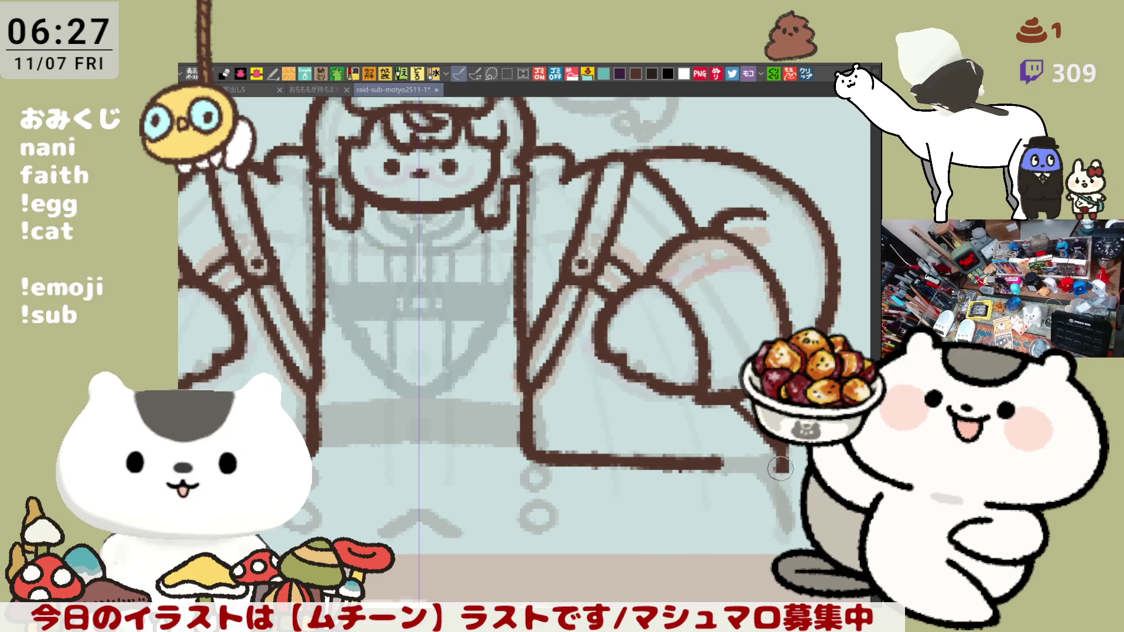
drag(718, 463, 786, 465)
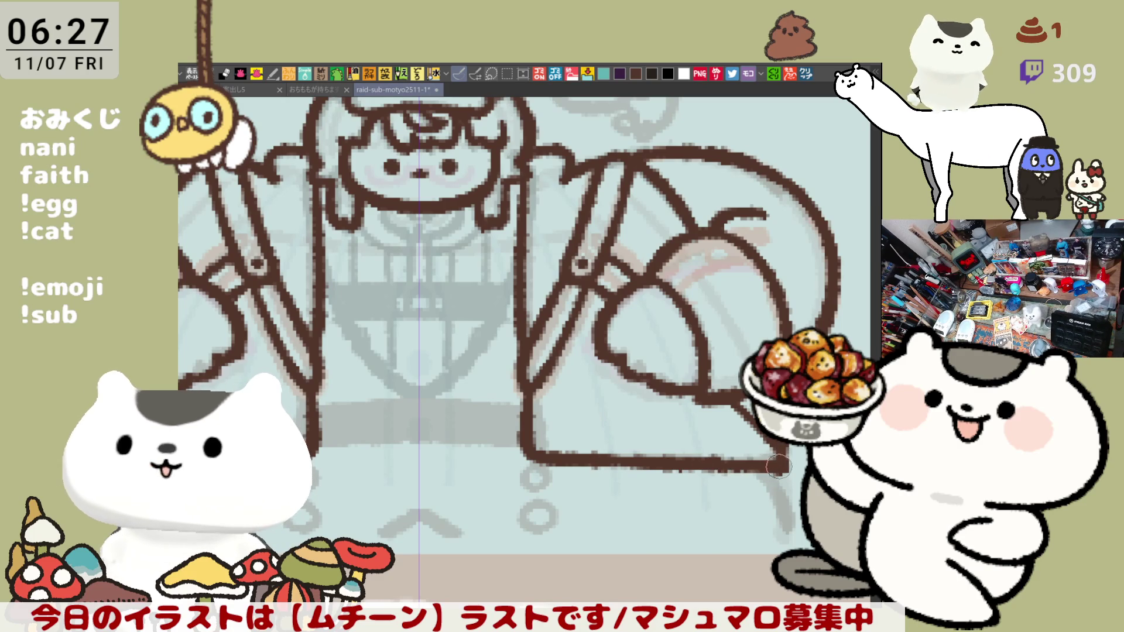
key(ctrl+0)
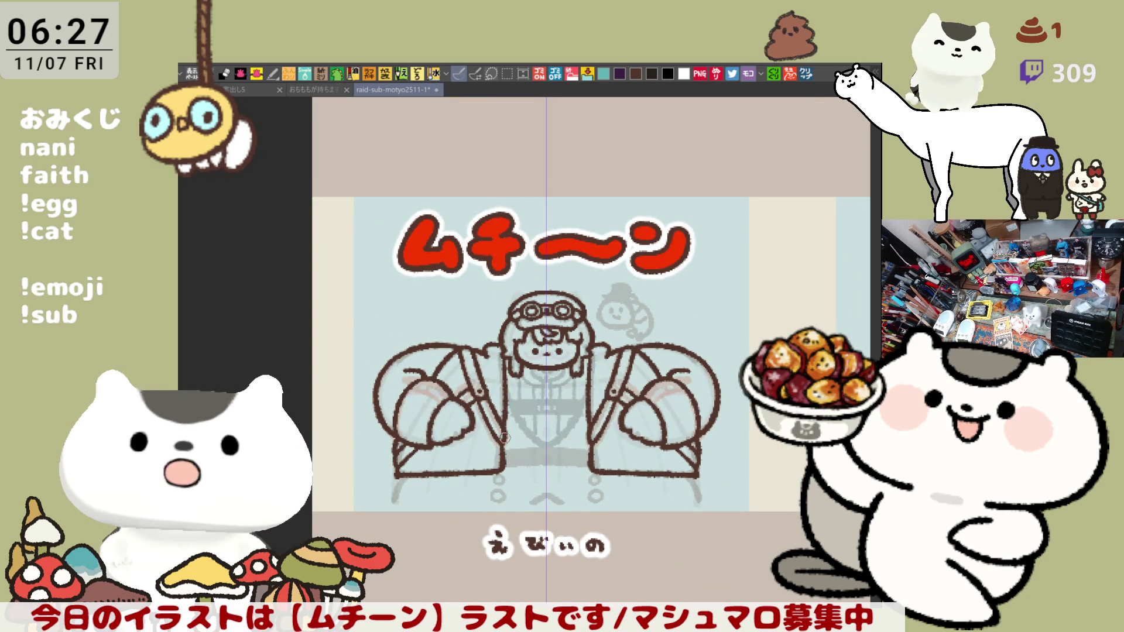
Draw the lower horizontal line joining the two arm outlines across the waist
scroll(505, 438, up, 5)
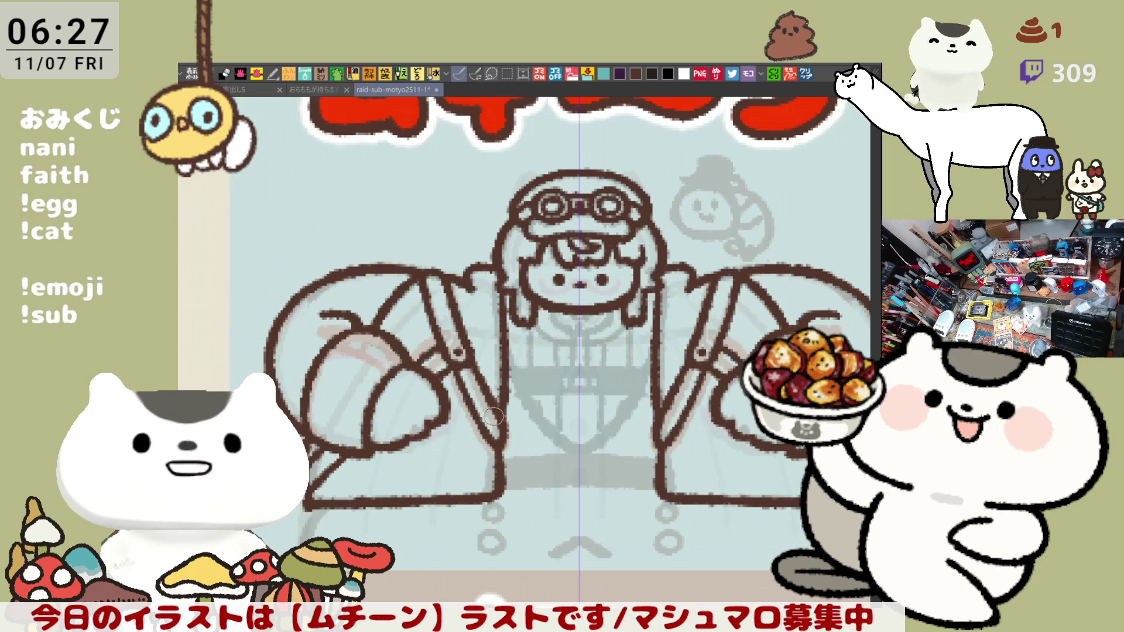
scroll(478, 396, down, 3)
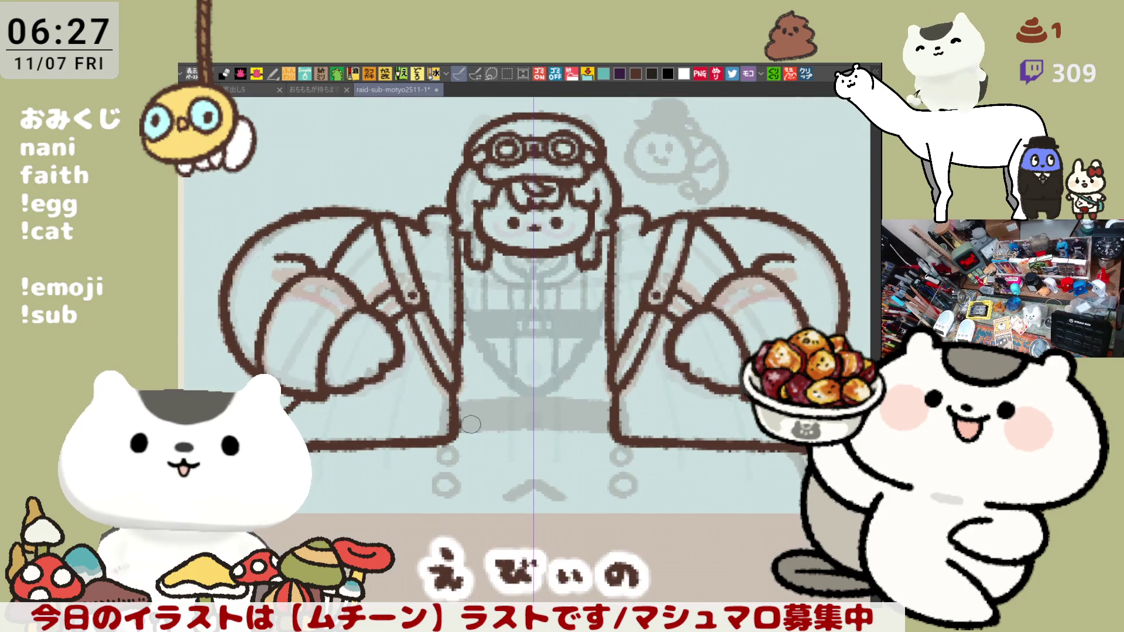
drag(454, 426, 609, 430)
key(ctrl+z)
drag(451, 430, 611, 430)
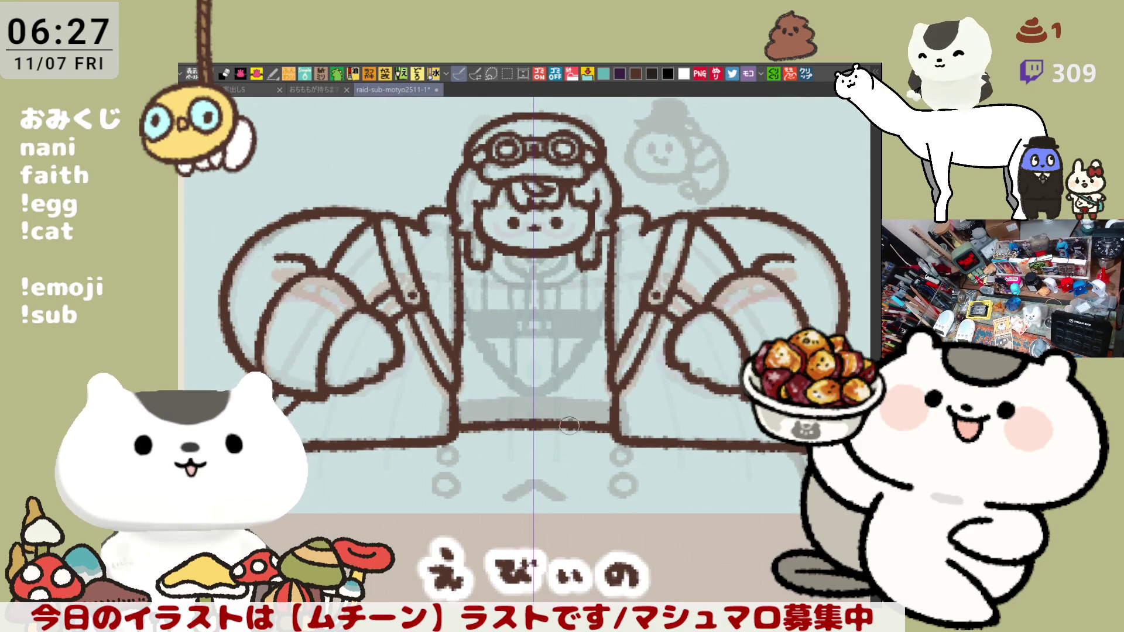
key(ctrl+z)
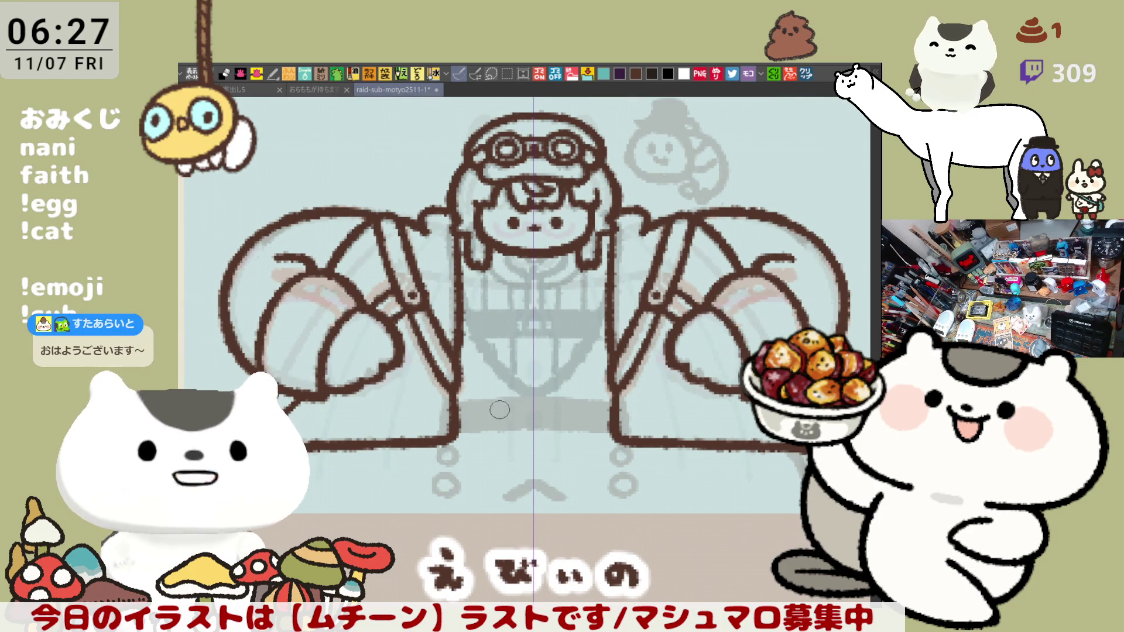
key(ctrl+y)
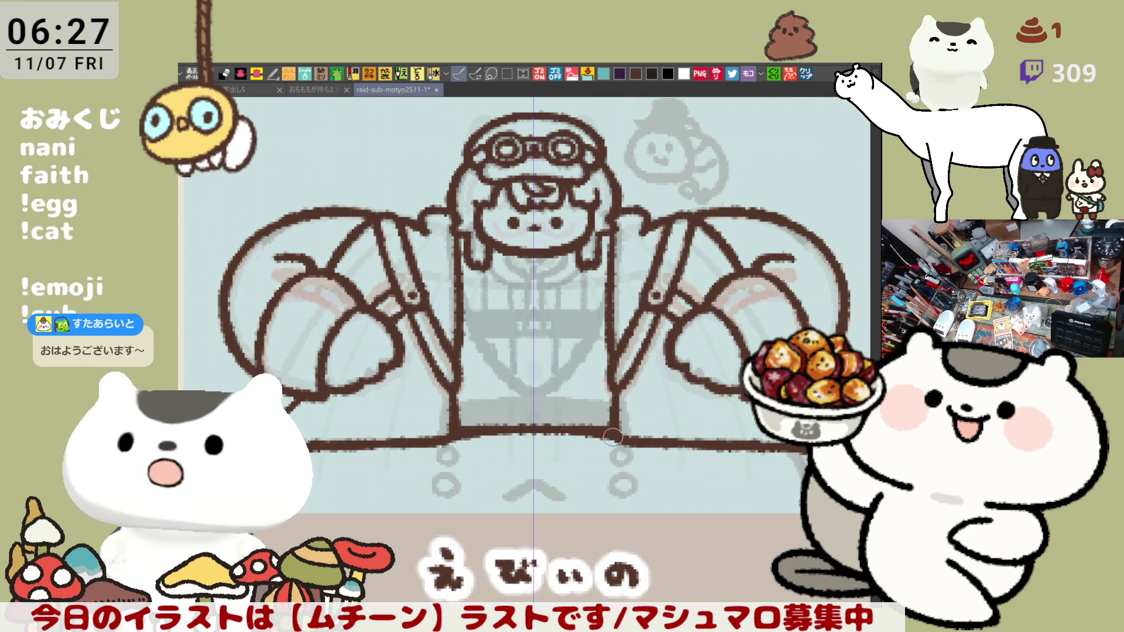
key(ctrl+z)
key(ctrl+y)
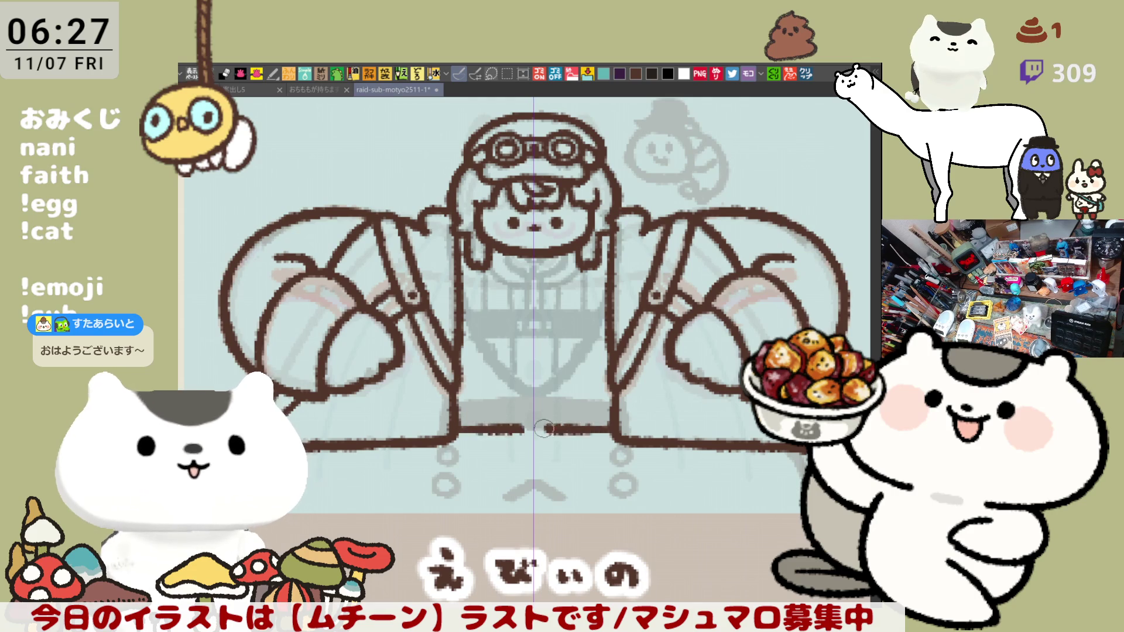
key(ctrl+z)
key(ctrl+y)
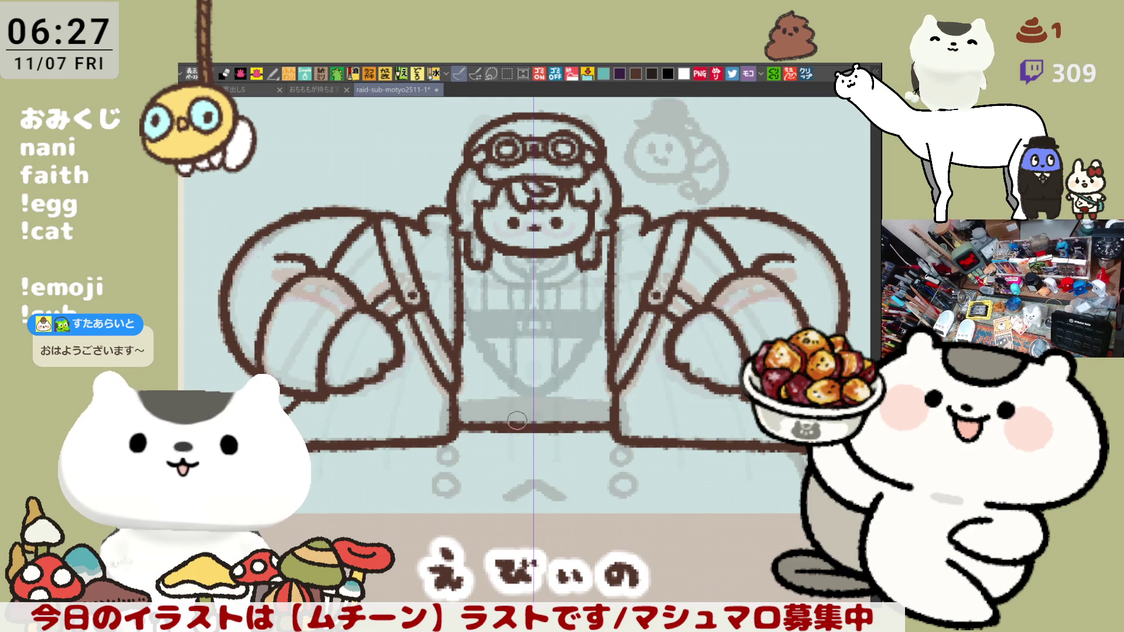
Draw a second horizontal line above it across the torso, then try and undo a collar stroke
drag(476, 391, 609, 391)
key(ctrl+z)
drag(460, 391, 609, 391)
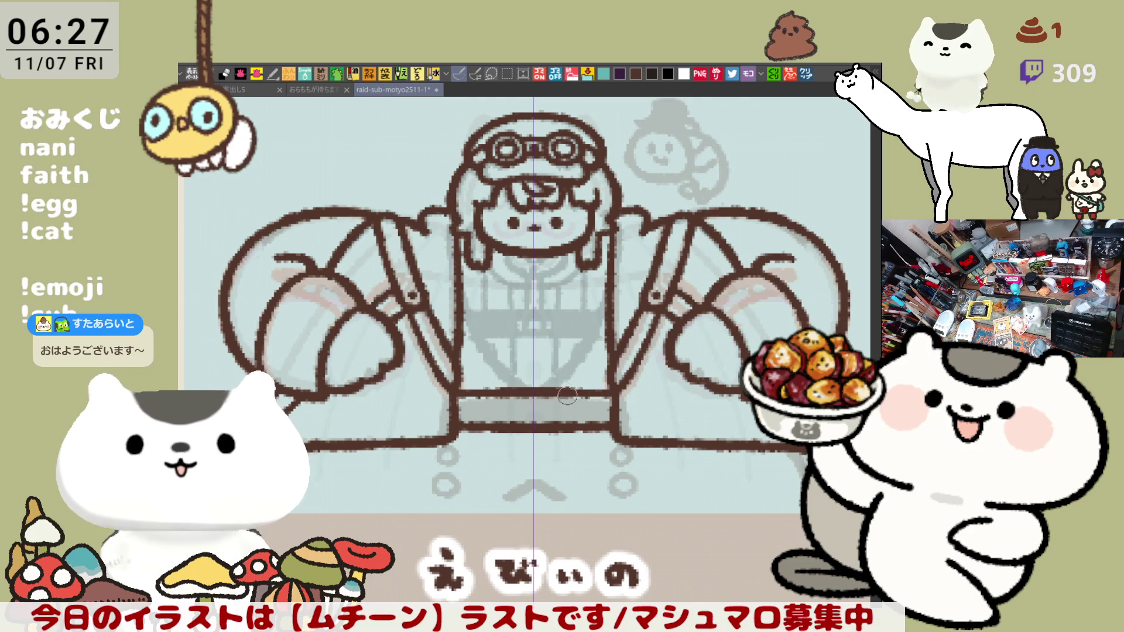
key(ctrl+z)
drag(461, 392, 609, 391)
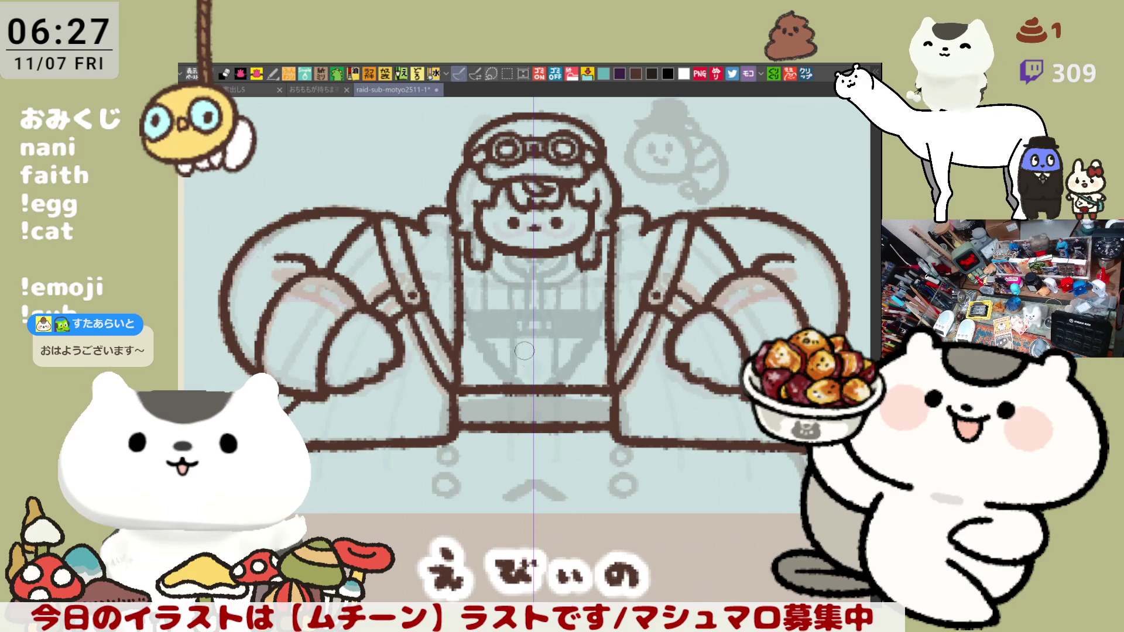
drag(463, 289, 608, 287)
key(ctrl+z)
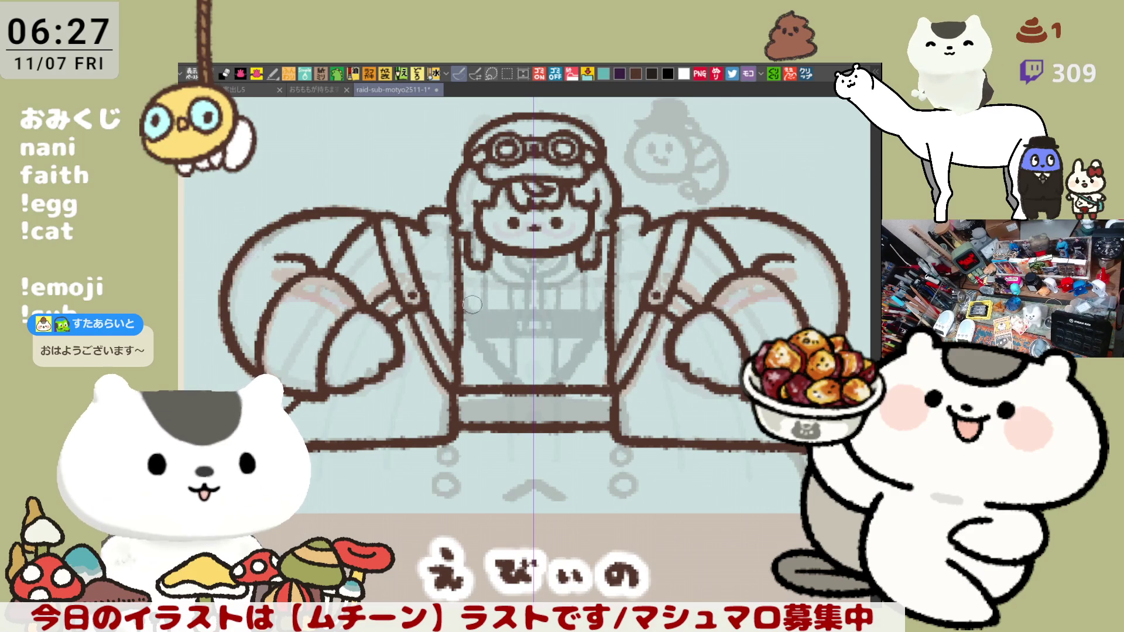
Draw the V-shaped collar line across the upper torso between the arm outlines
drag(463, 284, 608, 287)
key(ctrl+z)
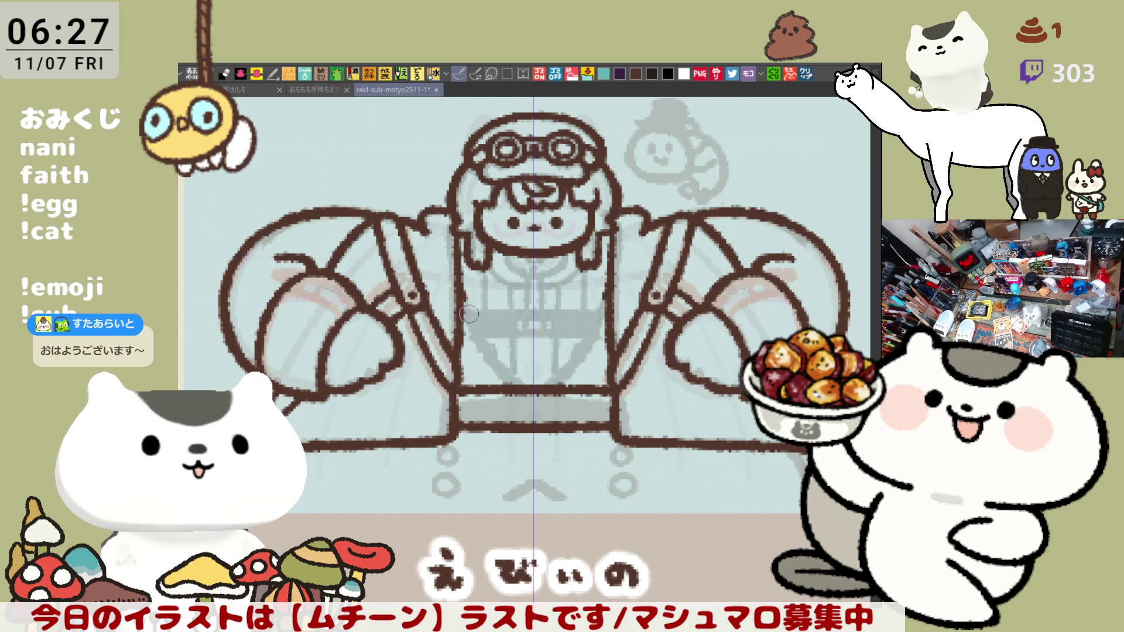
drag(463, 288, 608, 287)
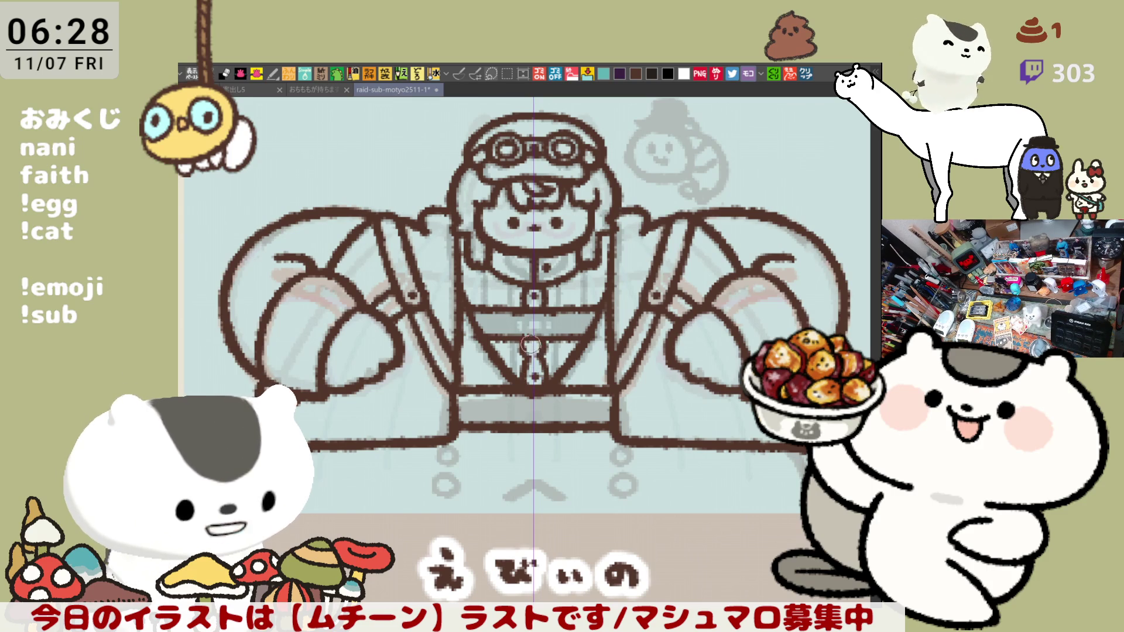
scroll(530, 380, right, 1)
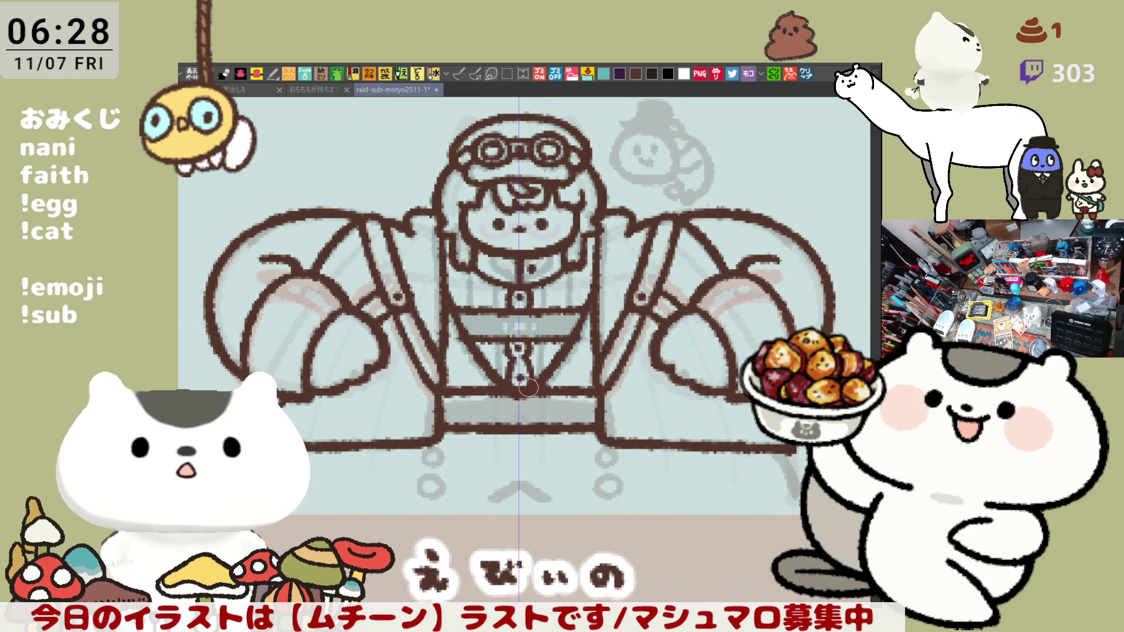
Pan down and ink both halves of the inverted V below the body
drag(523, 398, 536, 359)
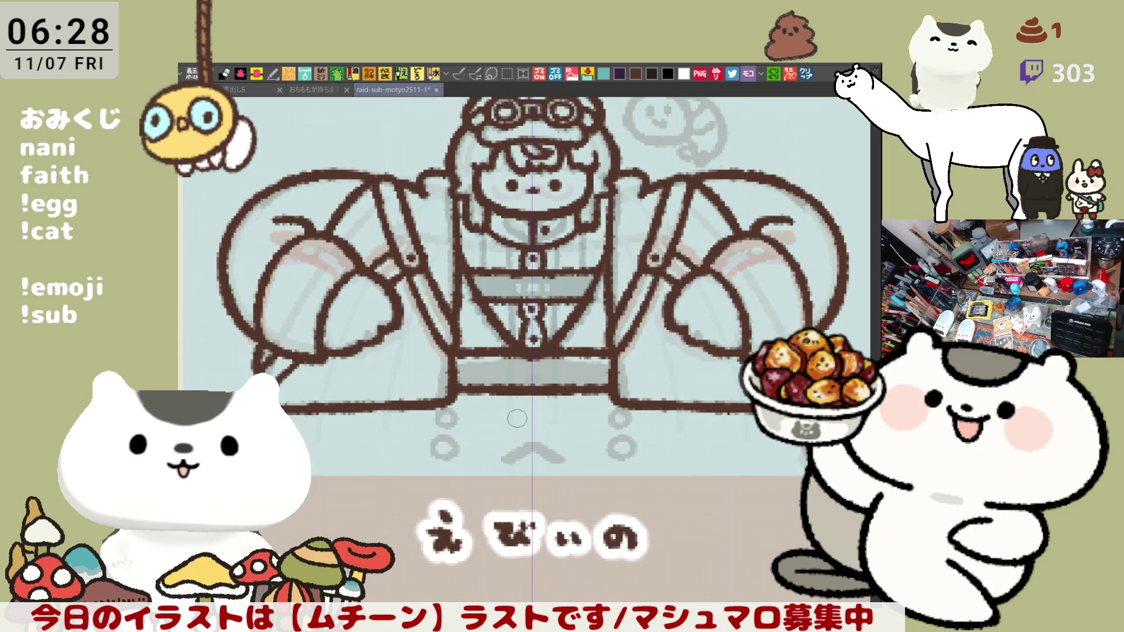
drag(480, 476, 529, 450)
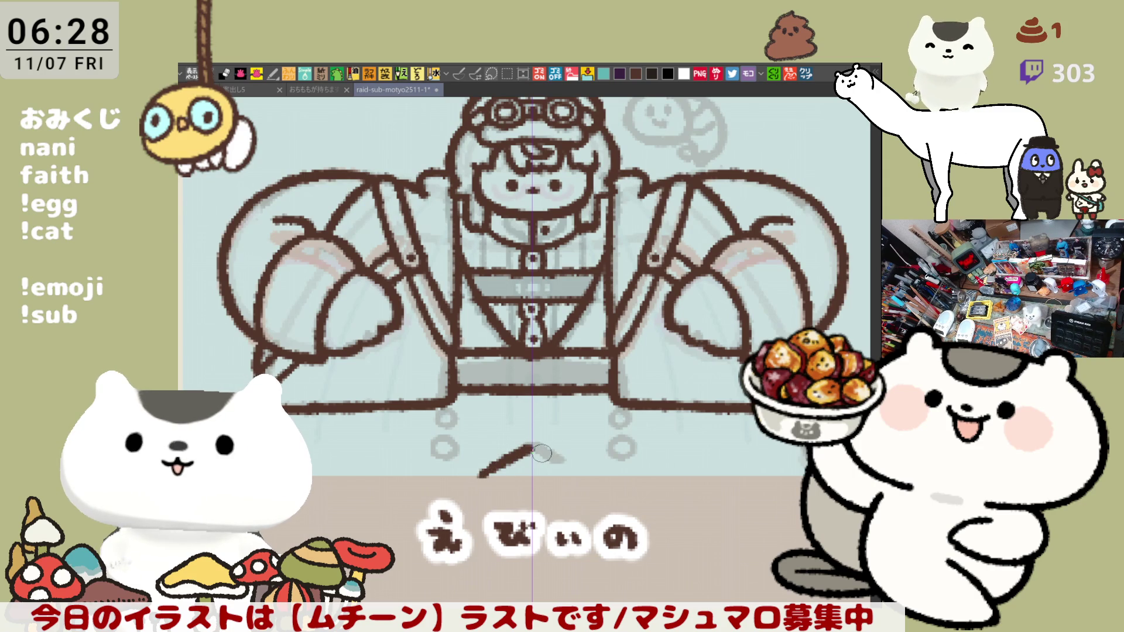
drag(531, 445, 578, 478)
key(ctrl+z)
drag(531, 445, 577, 479)
key(ctrl+z)
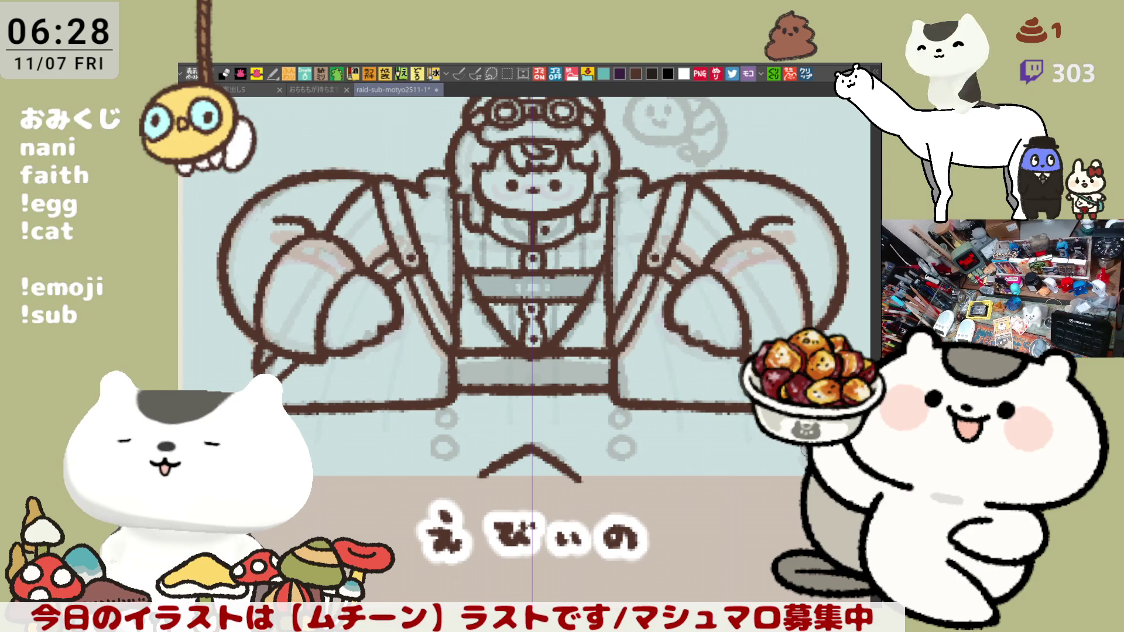
With the Pen tool, add mirrored short strokes at both outer lower corners
click(458, 71)
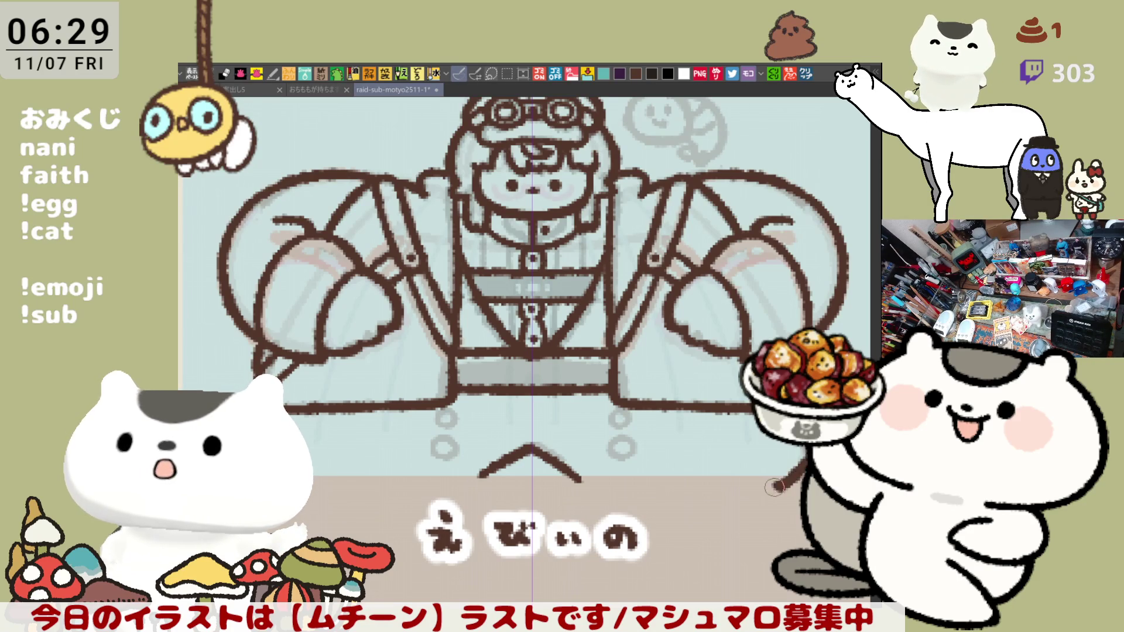
drag(762, 489, 790, 471)
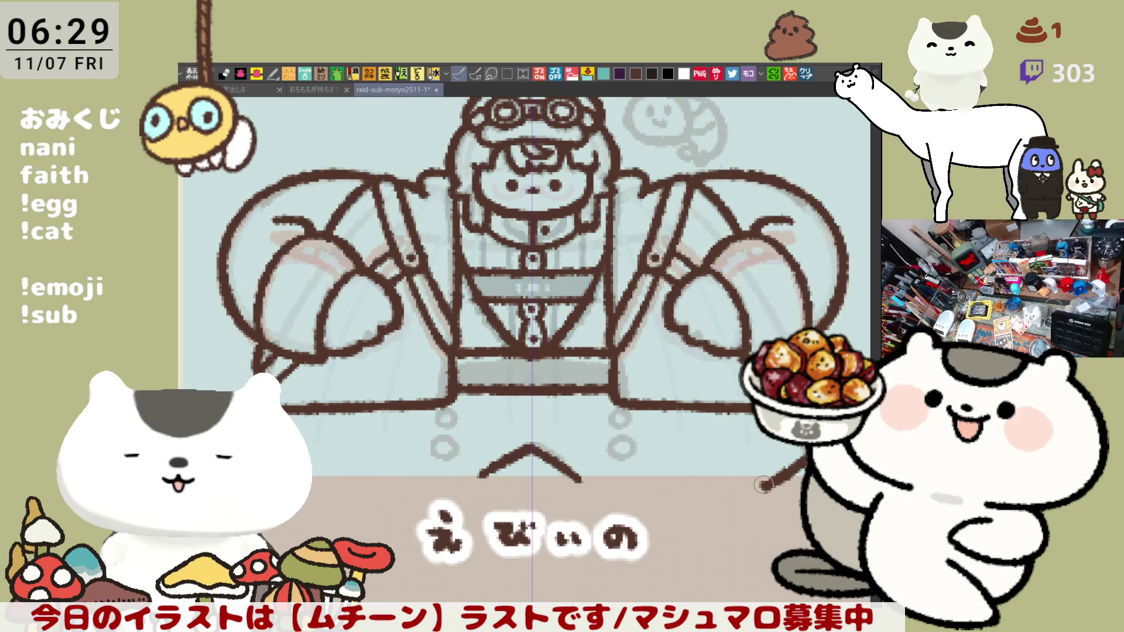
key(ctrl+z)
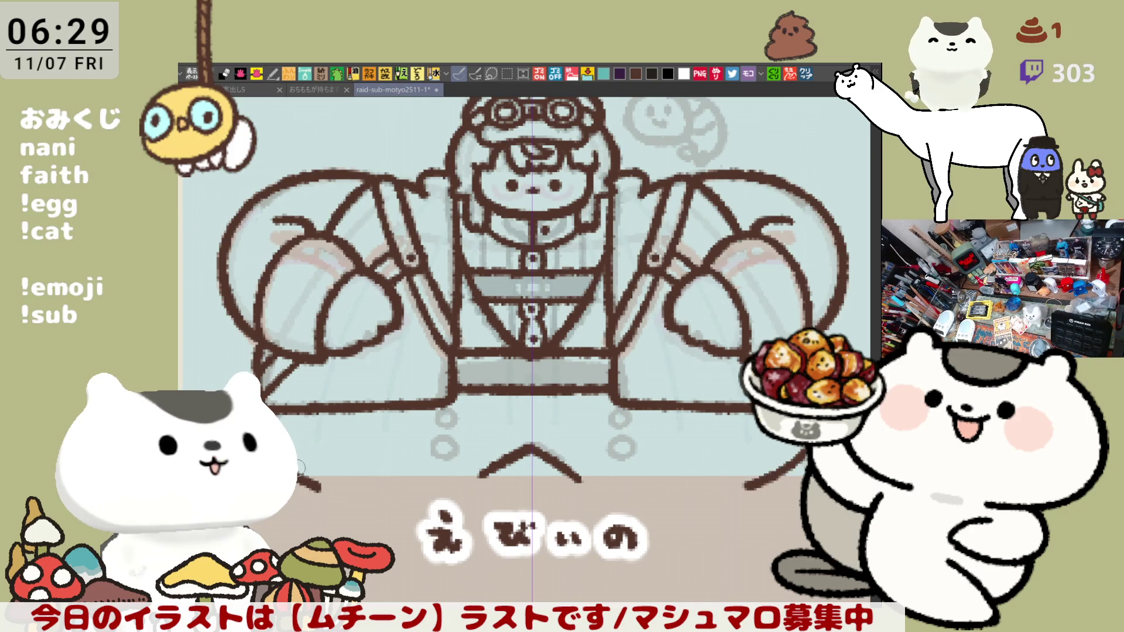
drag(761, 476, 739, 486)
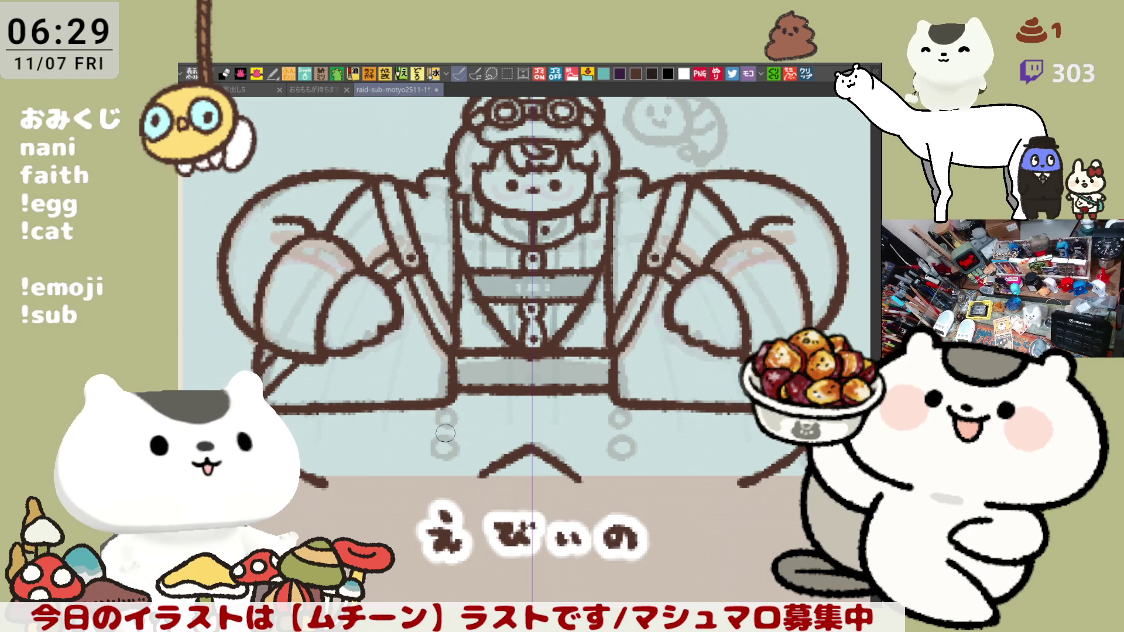
Ink the mirrored small circles just below the waist line on both sides, then recentre the view
drag(443, 425, 438, 467)
key(ctrl+z)
key(ctrl+z)
key(ctrl+z)
key(ctrl+z)
mouse_move(444, 417)
mouse_down()
mouse_move(436, 433)
mouse_move(440, 418)
mouse_up()
key(ctrl+z)
key(ctrl+z)
key(ctrl+z)
key(ctrl+z)
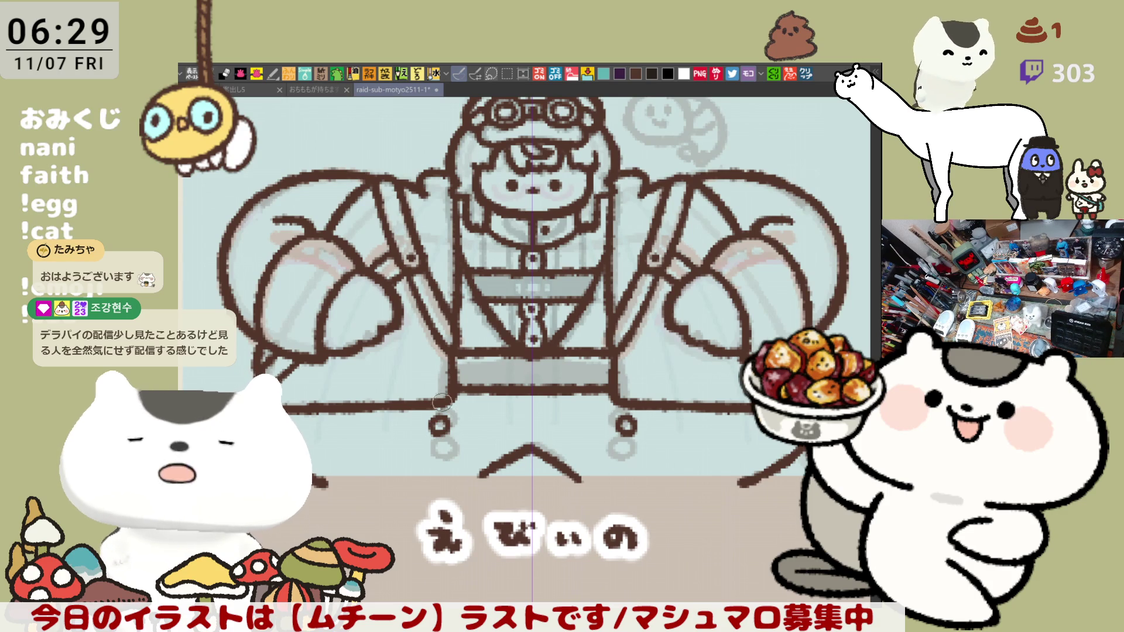
key(ctrl+z)
mouse_move(437, 432)
mouse_down()
mouse_move(430, 418)
mouse_move(445, 420)
mouse_move(429, 456)
mouse_move(443, 454)
mouse_move(437, 467)
mouse_up()
key(ctrl+z)
key(ctrl+z)
key(ctrl+z)
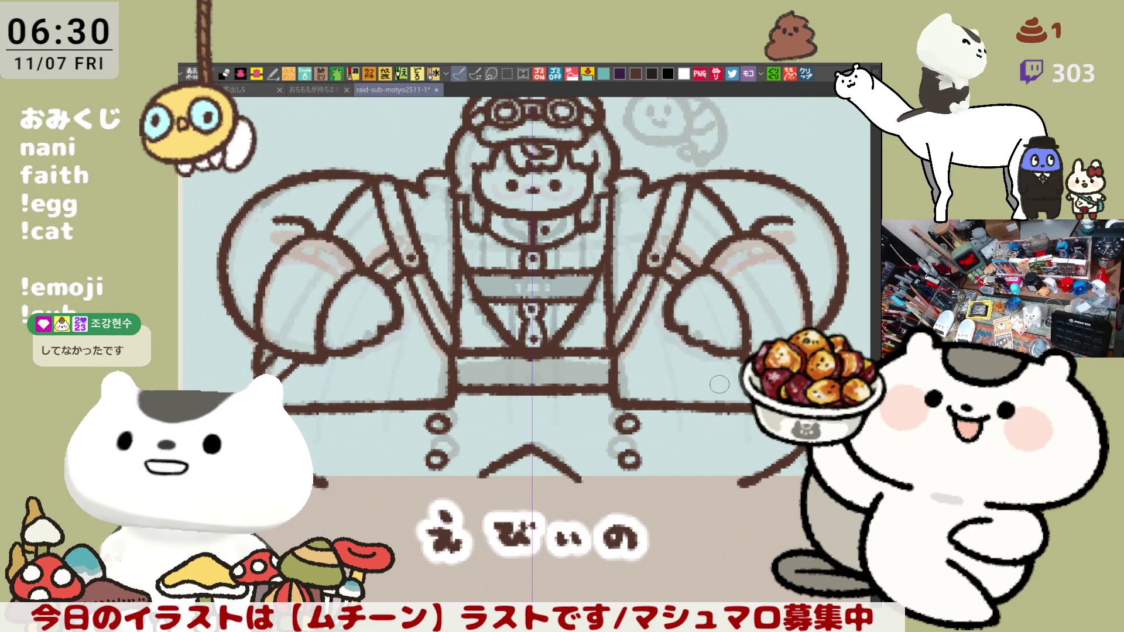
drag(597, 212, 629, 260)
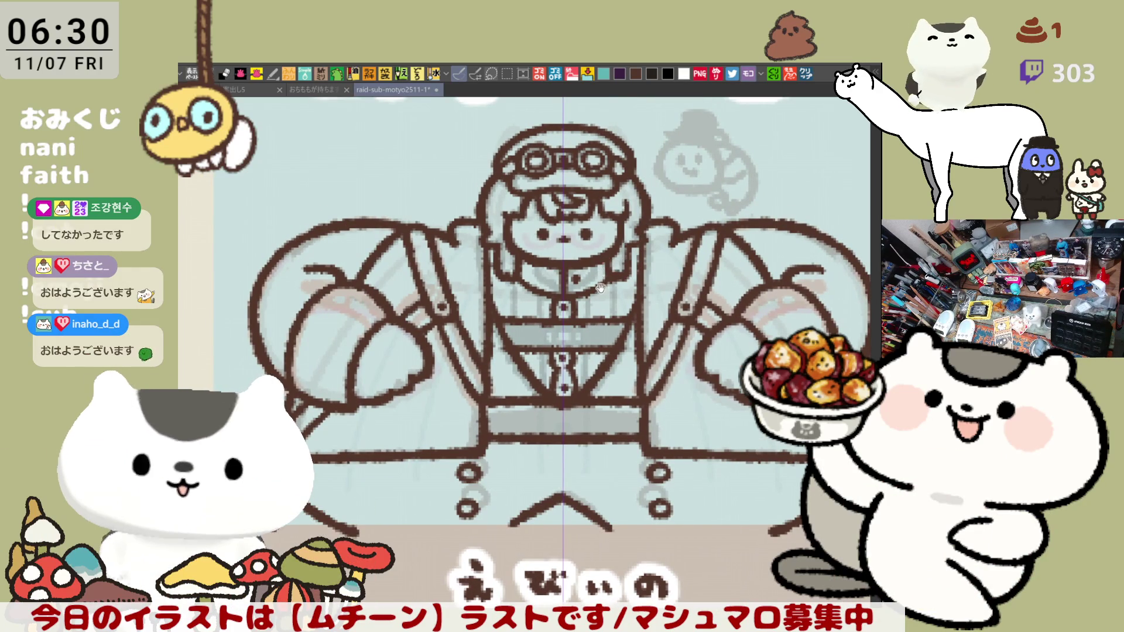
Ink the companion's round outline in brown, closing its right side and redoing misplaced strokes
scroll(611, 265, up, 3)
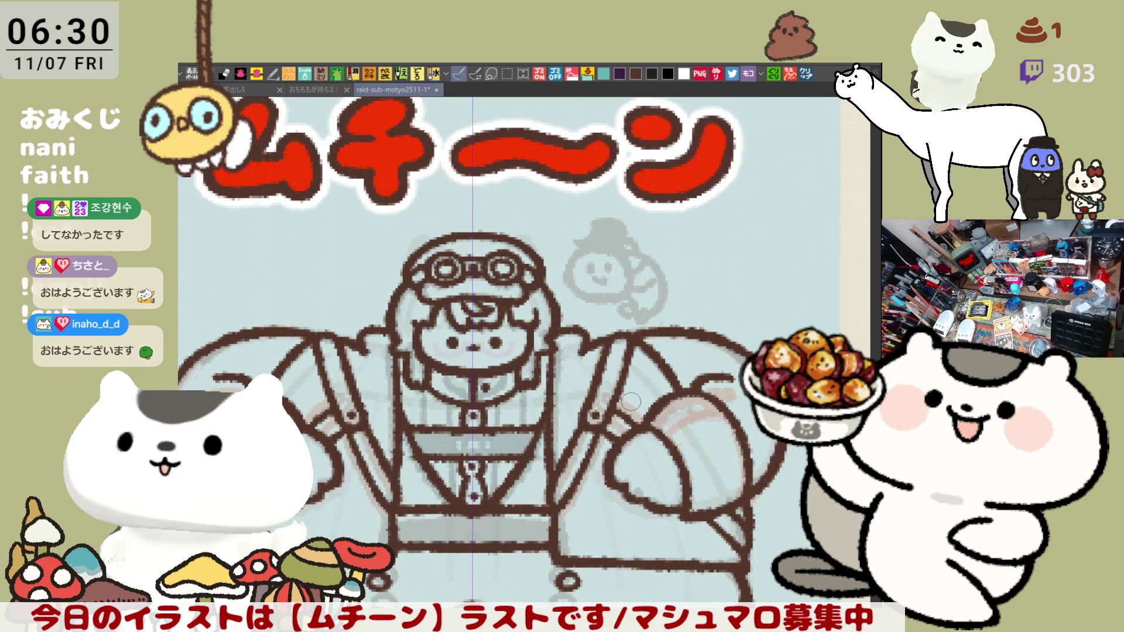
scroll(631, 402, up, 1)
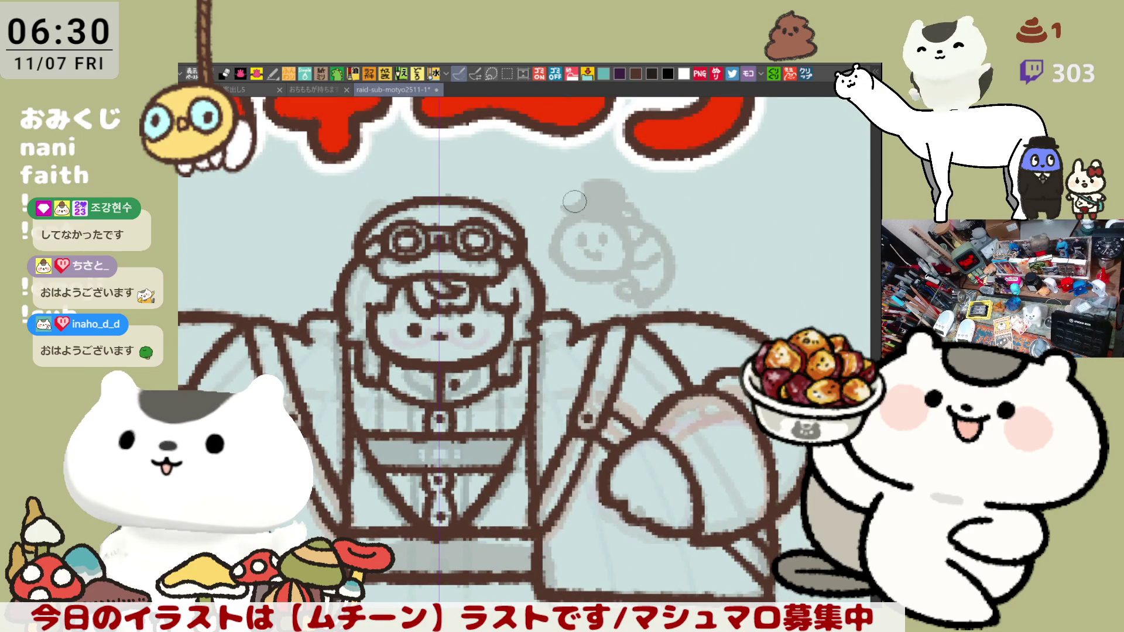
drag(566, 218, 578, 279)
key(ctrl+z)
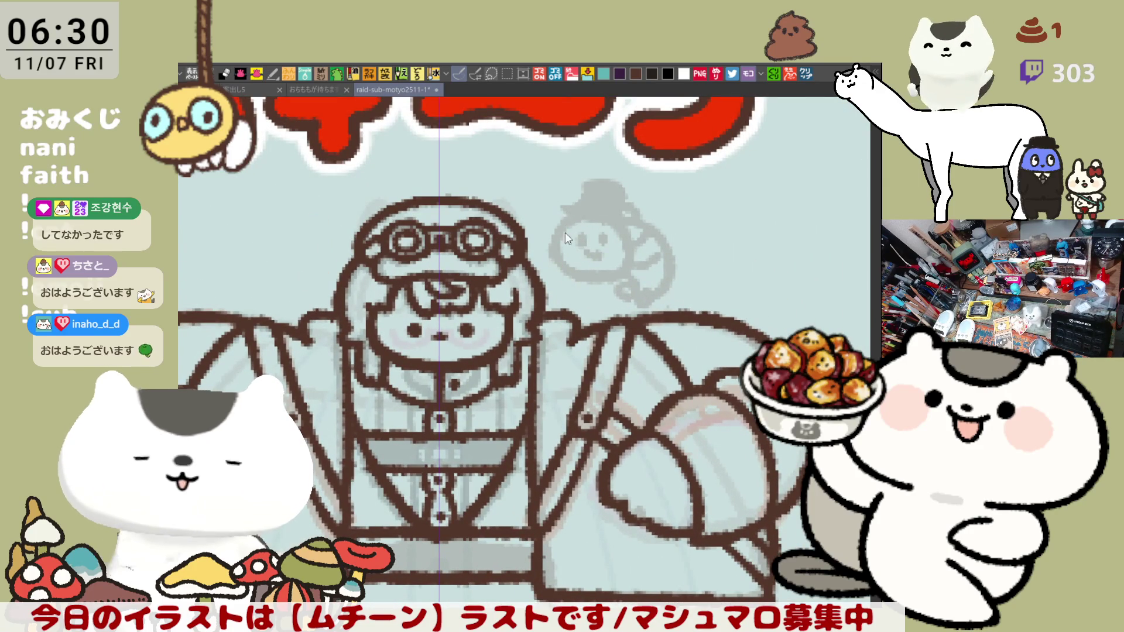
mouse_move(565, 218)
mouse_down()
mouse_move(551, 252)
mouse_move(573, 274)
mouse_up()
key(ctrl+z)
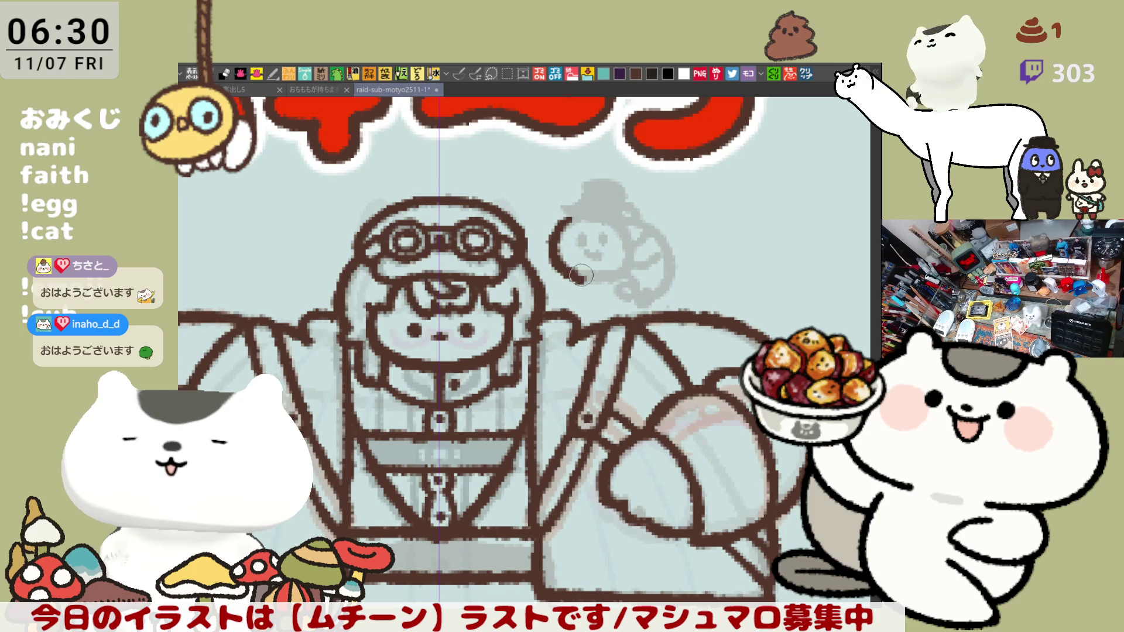
key(ctrl+z)
mouse_move(569, 216)
mouse_down()
mouse_move(554, 260)
mouse_move(589, 281)
mouse_move(554, 237)
mouse_move(577, 280)
mouse_move(598, 274)
mouse_up()
key(ctrl+z)
mouse_move(616, 221)
mouse_down()
mouse_move(635, 246)
mouse_move(603, 280)
mouse_up()
key(ctrl+z)
drag(616, 222, 606, 273)
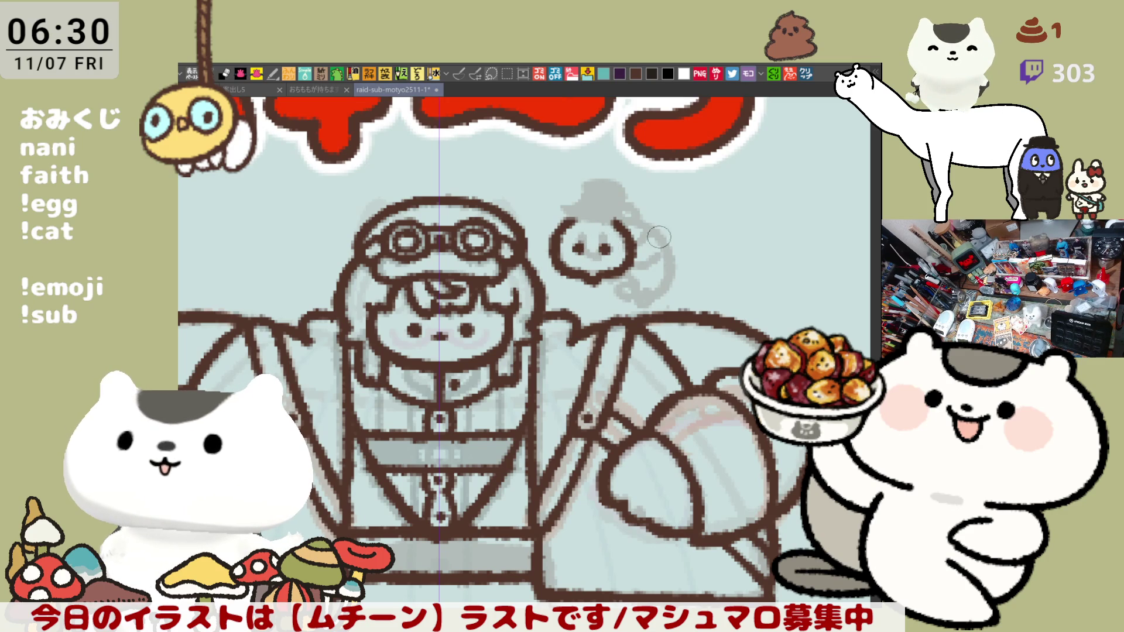
Ink a curling tail on the companion's right, join its lower end and add an inner curl line
mouse_move(615, 225)
mouse_down()
mouse_move(649, 222)
mouse_move(650, 291)
mouse_up()
key(ctrl+z)
mouse_move(615, 225)
mouse_down()
mouse_move(676, 264)
mouse_move(646, 289)
mouse_up()
drag(622, 275, 639, 292)
drag(630, 225, 662, 251)
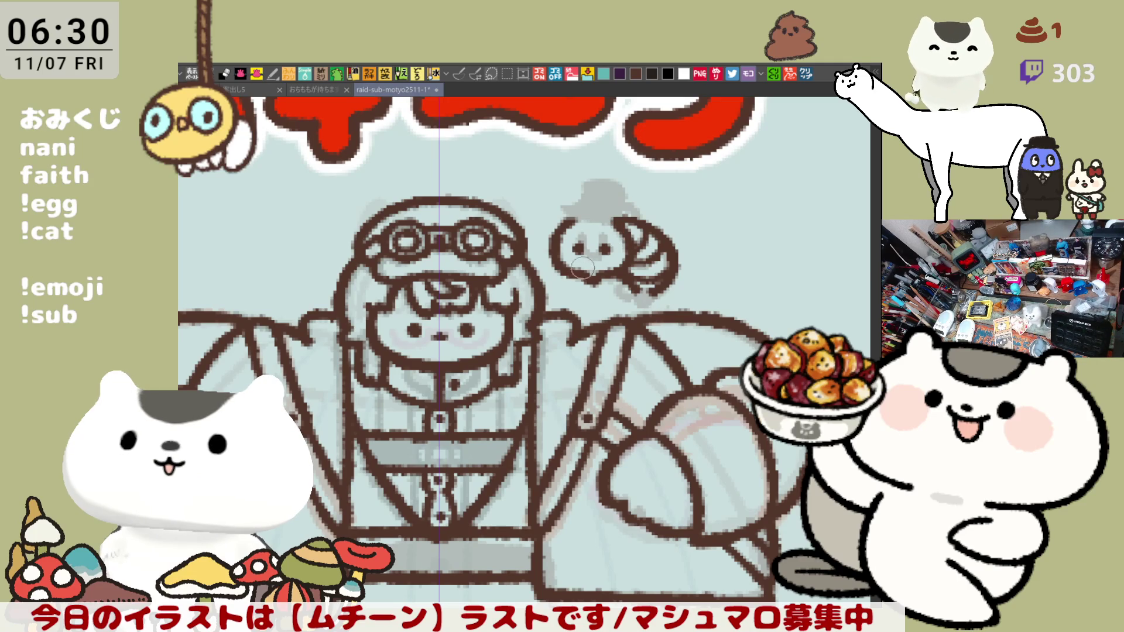
scroll(625, 277, down, 5)
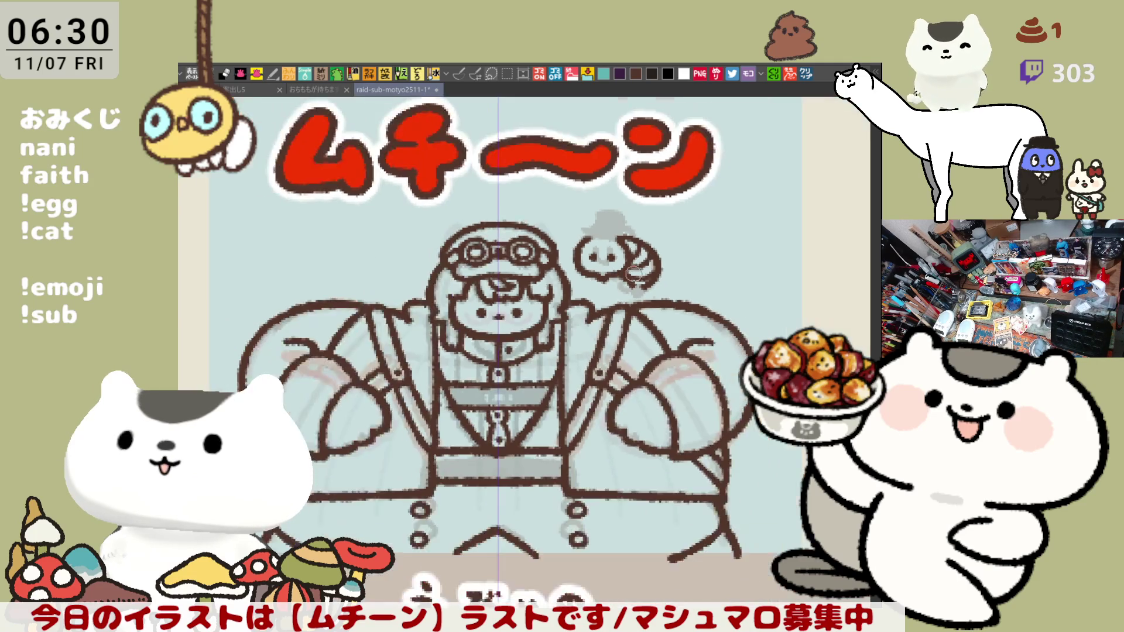
scroll(512, 342, down, 5)
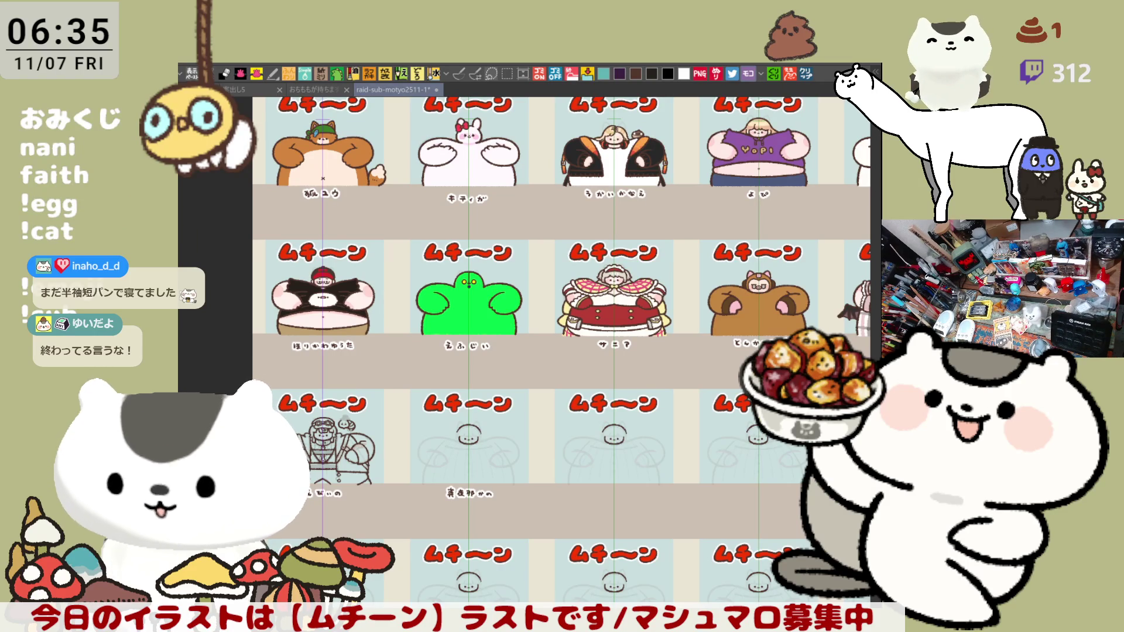
mouse_move(639, 377)
mouse_down()
mouse_move(686, 347)
mouse_move(762, 337)
mouse_up()
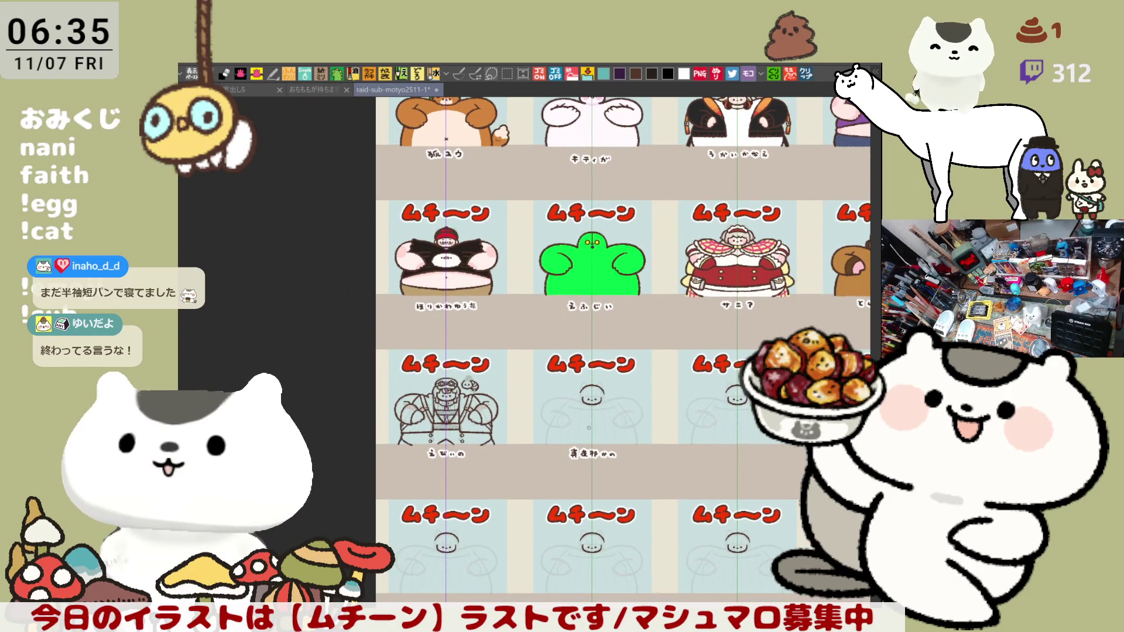
Ink a bowler hat and a side curl on the companion's head
scroll(498, 424, up, 5)
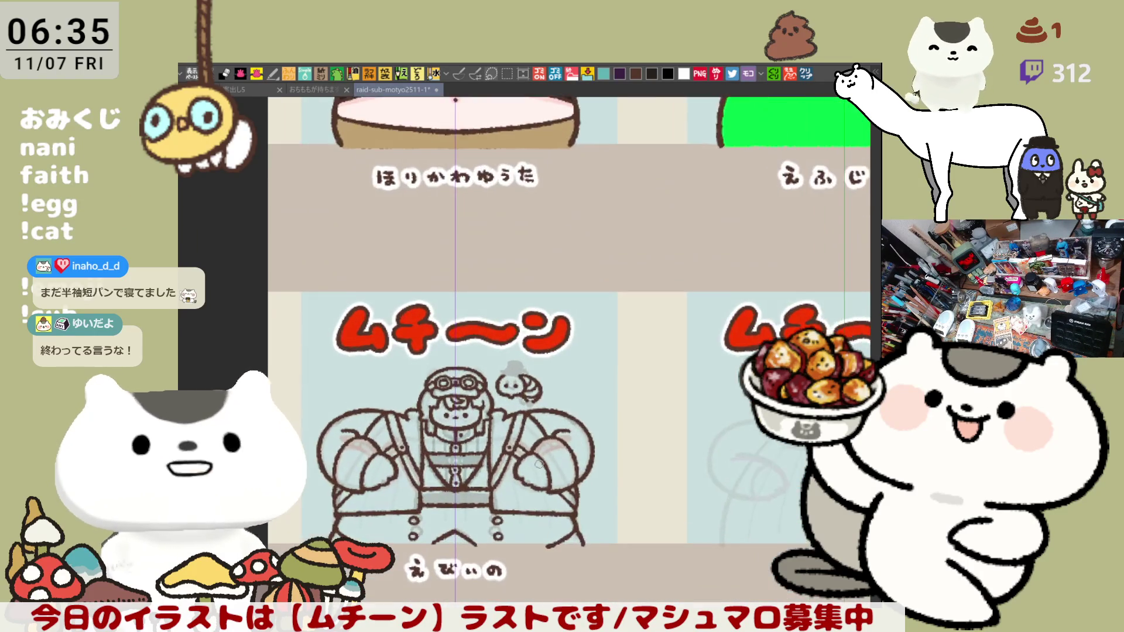
scroll(522, 404, up, 5)
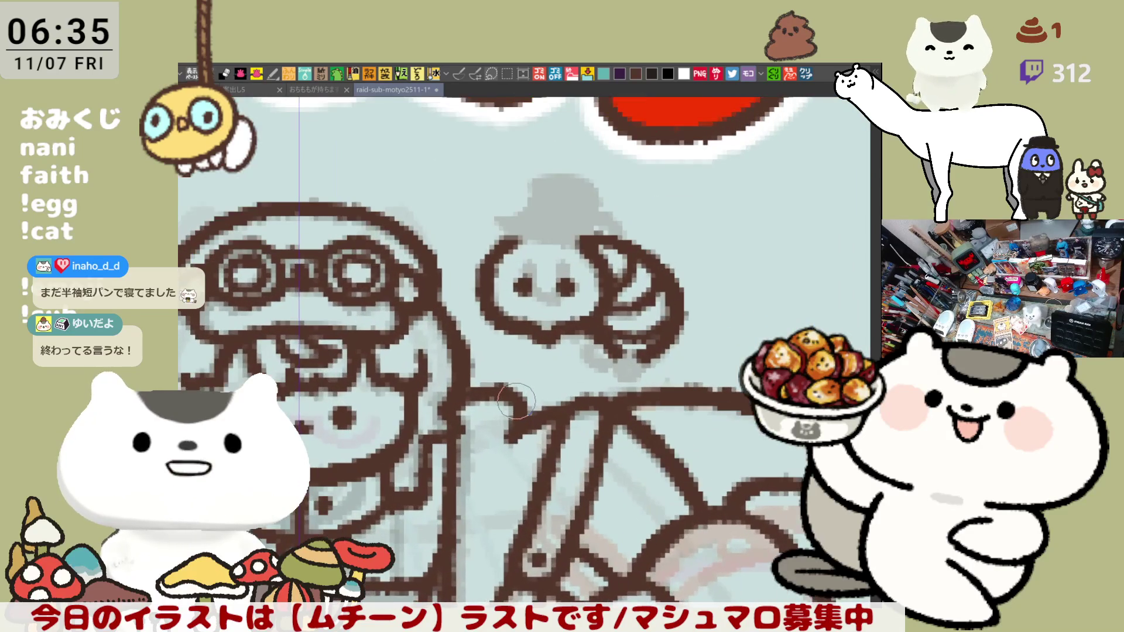
drag(615, 225, 594, 266)
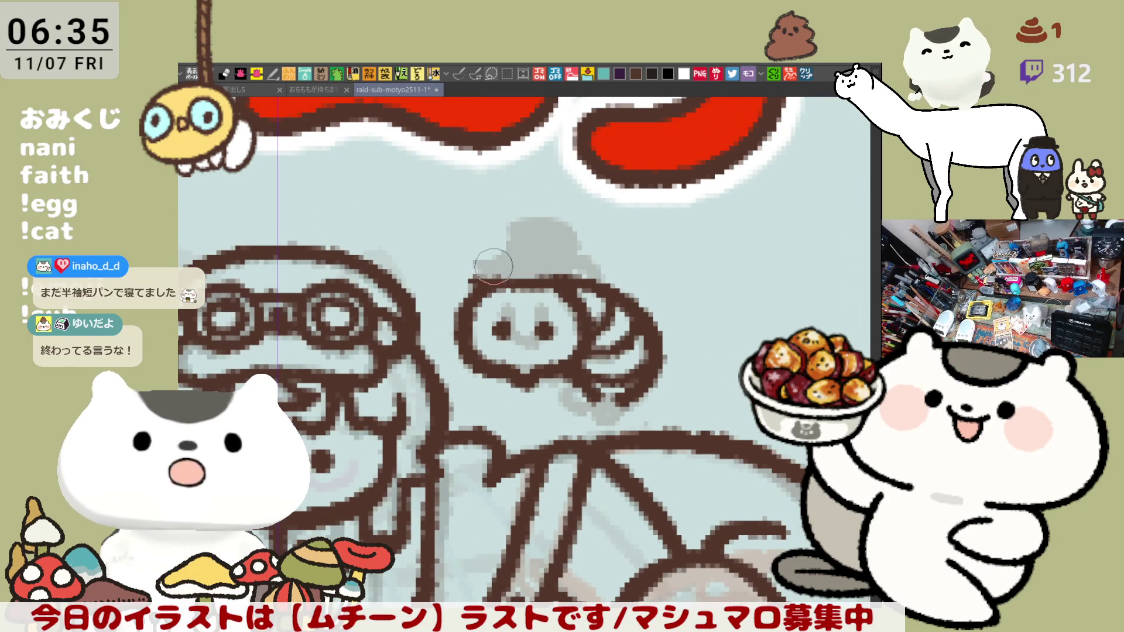
drag(462, 274, 486, 254)
drag(586, 260, 560, 257)
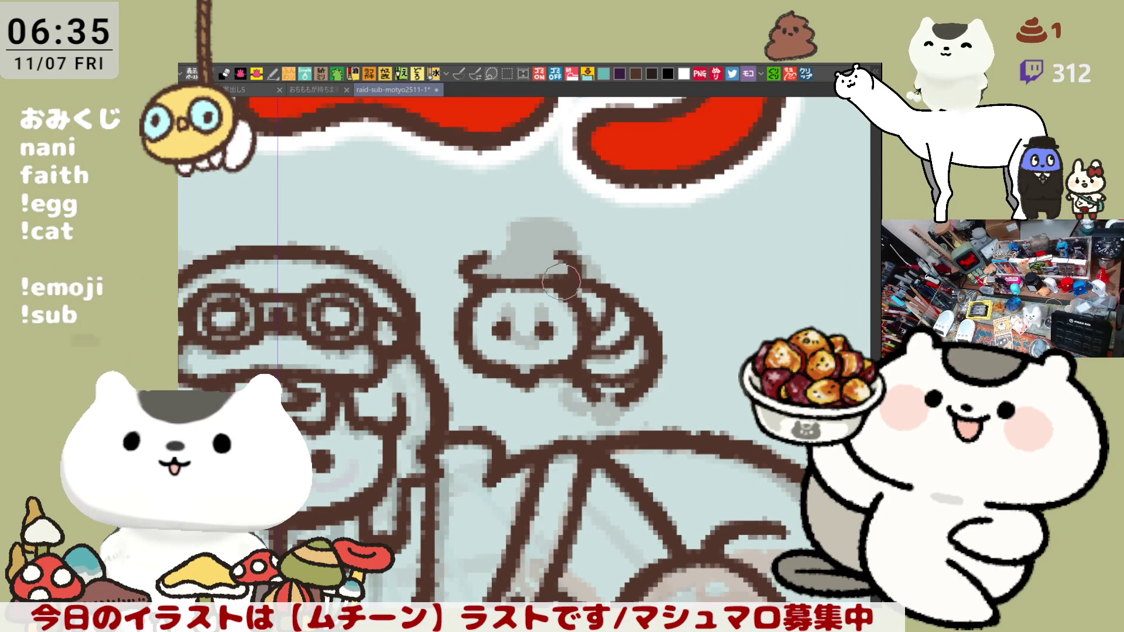
mouse_move(476, 270)
mouse_down()
mouse_move(498, 205)
mouse_move(571, 248)
mouse_move(483, 235)
mouse_move(555, 228)
mouse_move(571, 266)
mouse_move(474, 270)
mouse_move(562, 266)
mouse_move(632, 308)
mouse_move(591, 410)
mouse_move(580, 398)
mouse_move(597, 416)
mouse_move(624, 402)
mouse_up()
key(ctrl+z)
Add drip lines beneath the companion's head and save the drawing
mouse_move(495, 374)
mouse_down()
mouse_move(501, 401)
mouse_move(549, 383)
mouse_move(504, 374)
mouse_move(518, 404)
mouse_move(561, 375)
mouse_up()
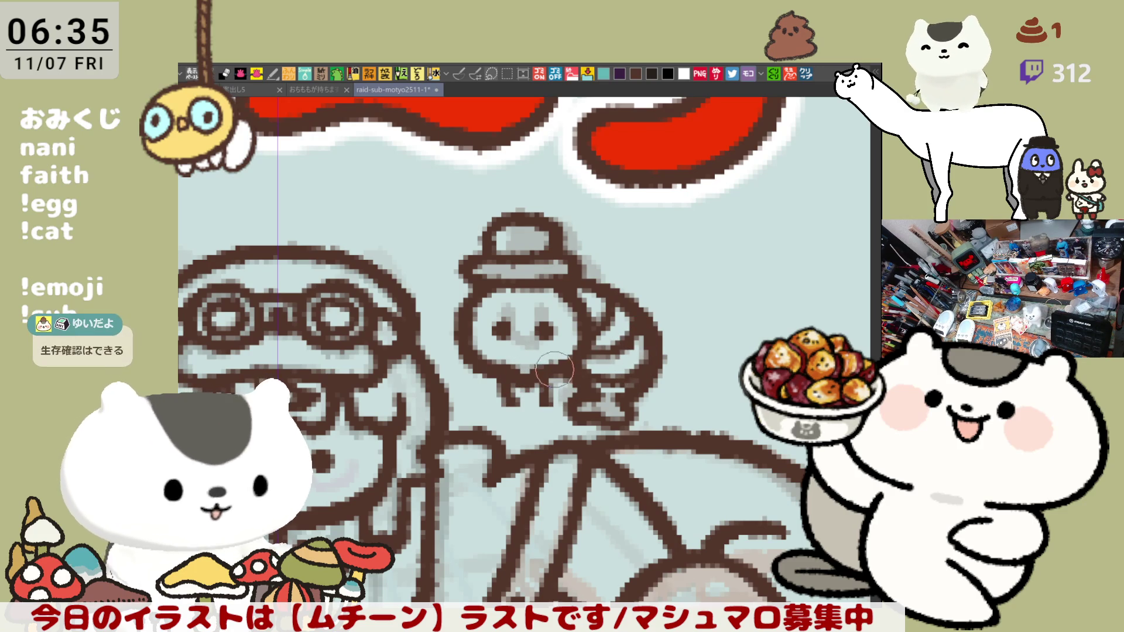
drag(622, 347, 595, 320)
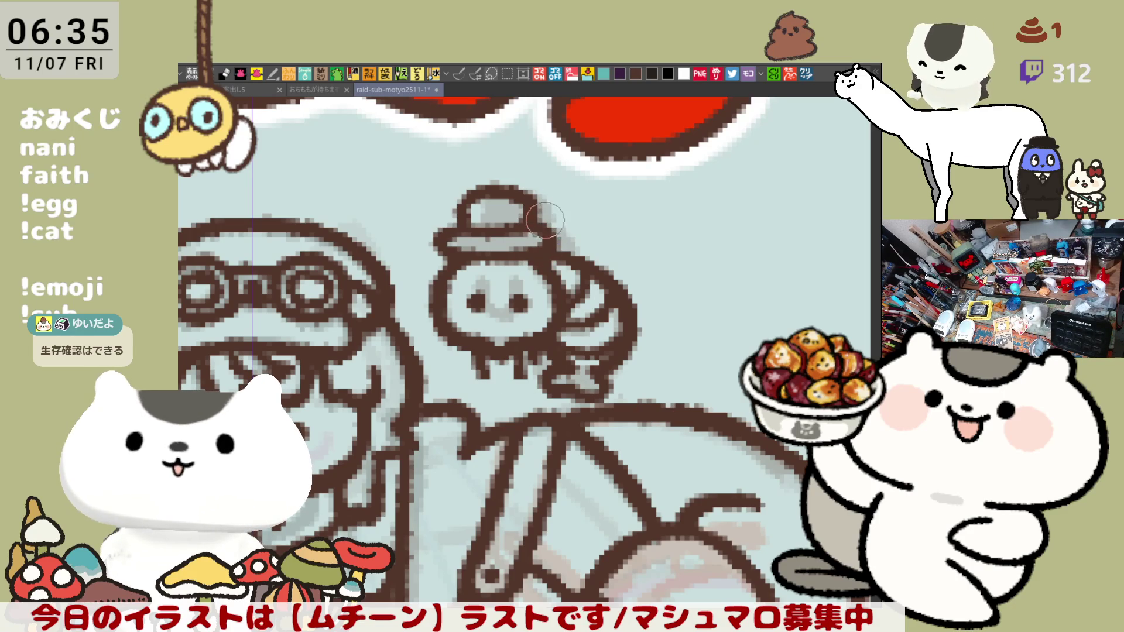
key(ctrl+s)
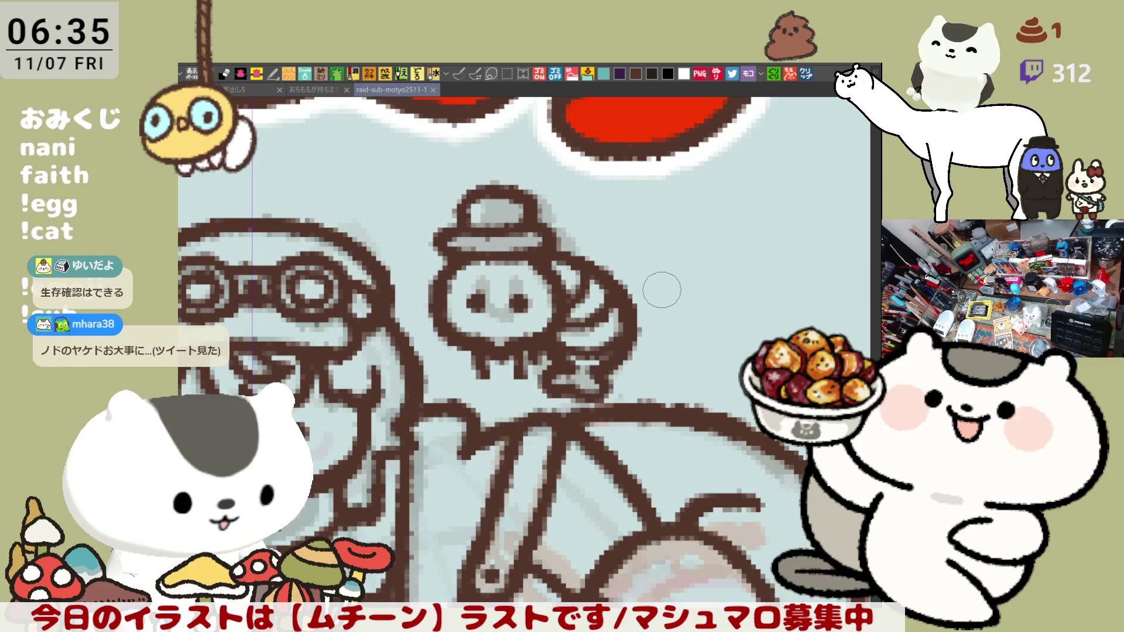
Darken the bowler hat's outline and redraw the lines below the companion
scroll(662, 290, down, 2)
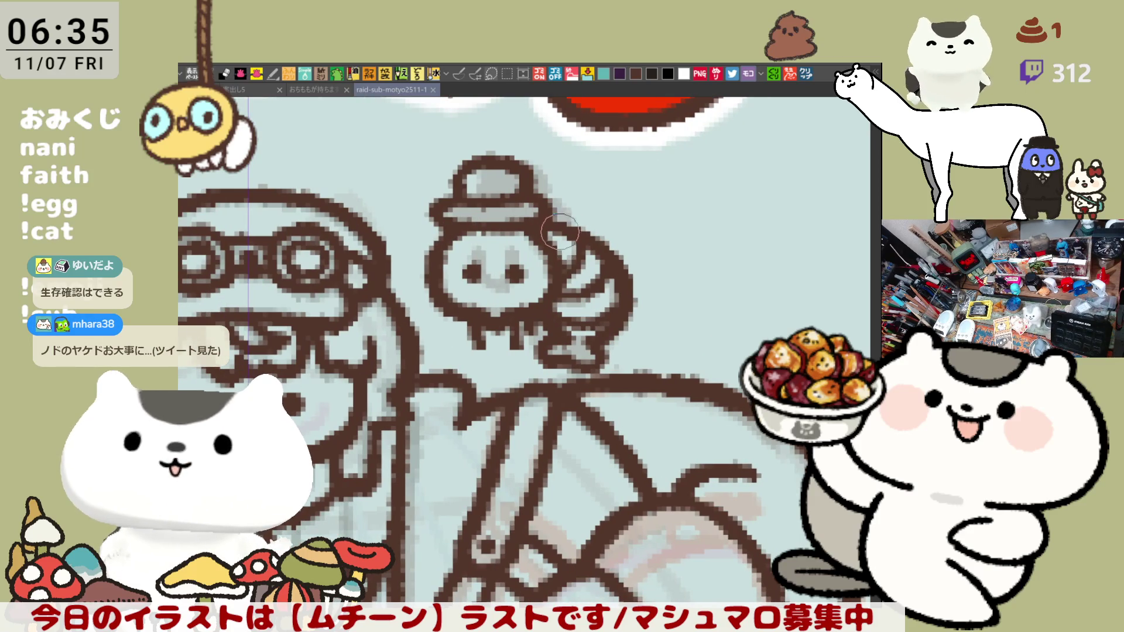
drag(560, 231, 588, 247)
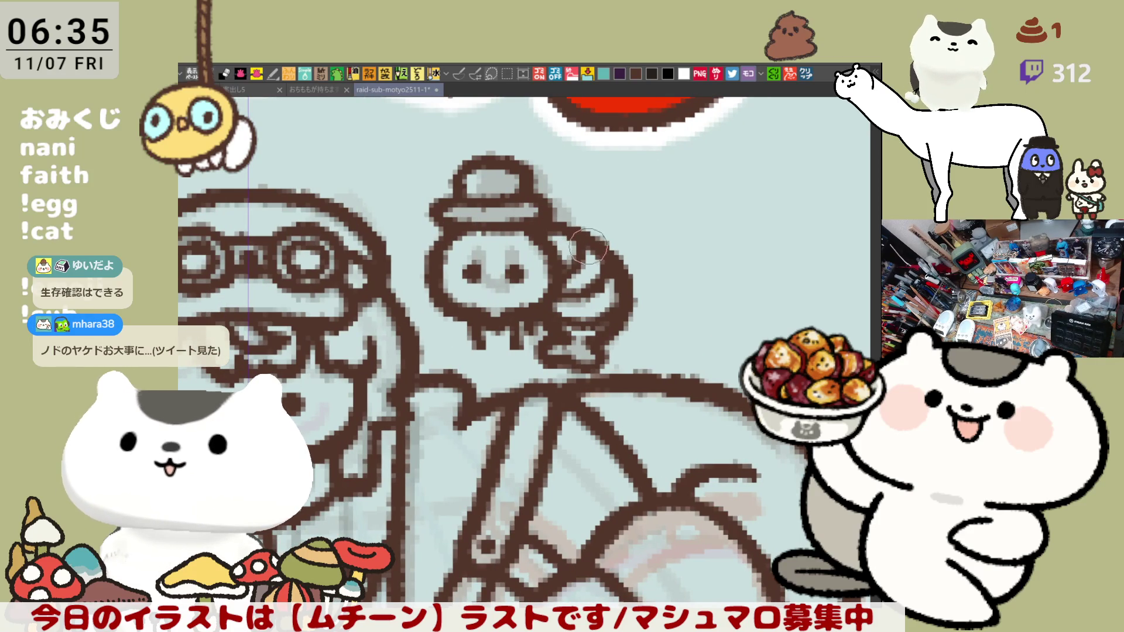
mouse_move(571, 360)
mouse_down()
mouse_move(557, 346)
mouse_move(553, 357)
mouse_move(592, 366)
mouse_up()
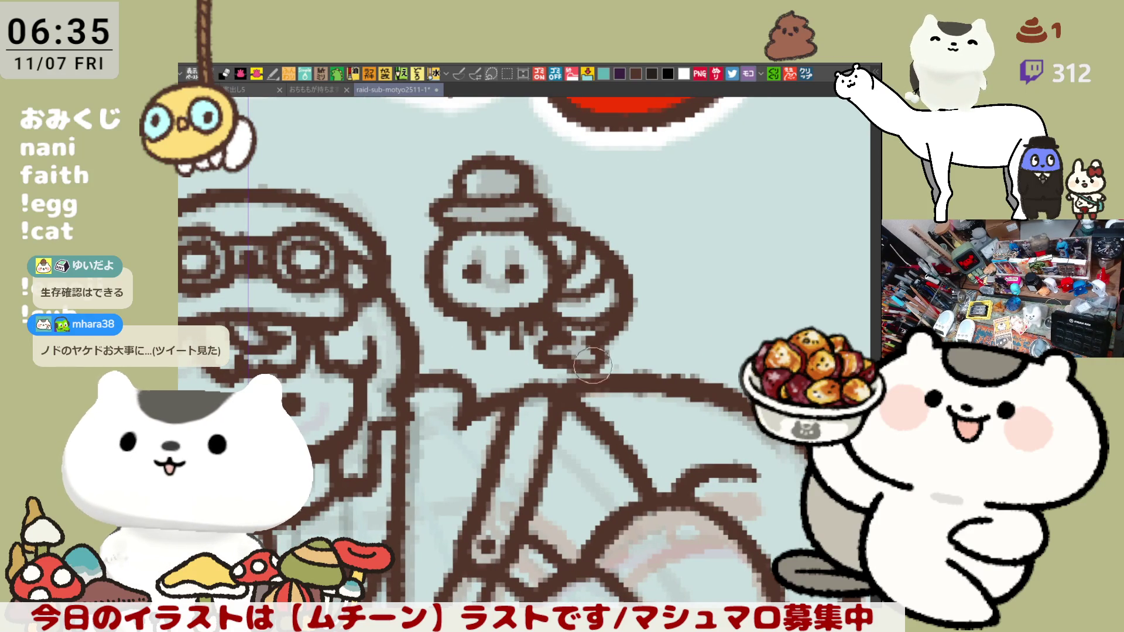
scroll(585, 351, up, 3)
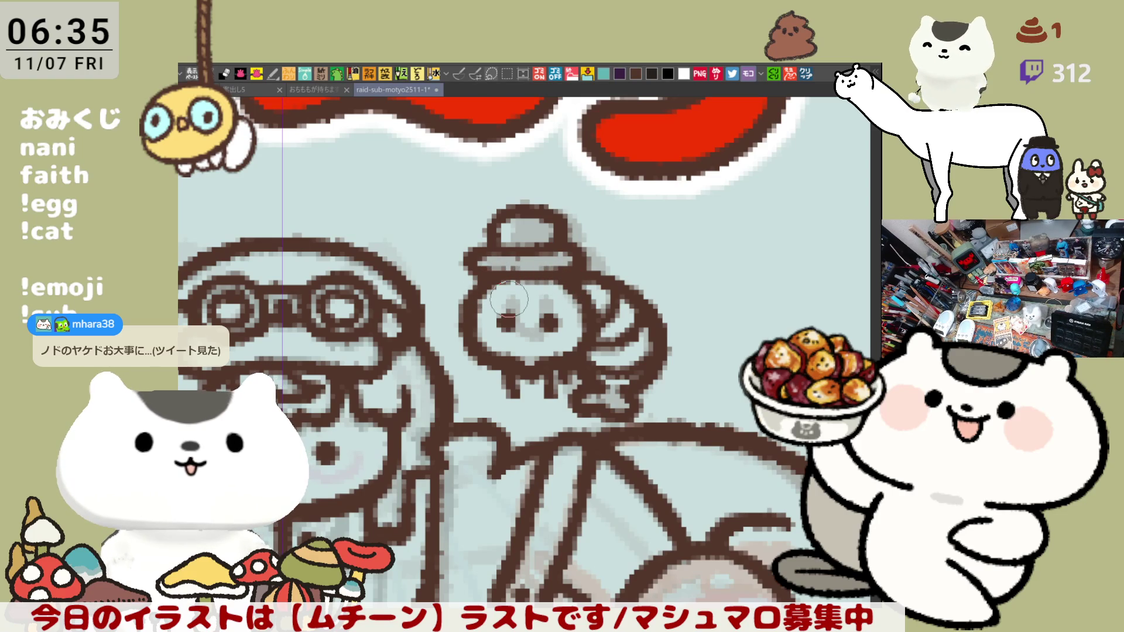
scroll(509, 299, down, 10)
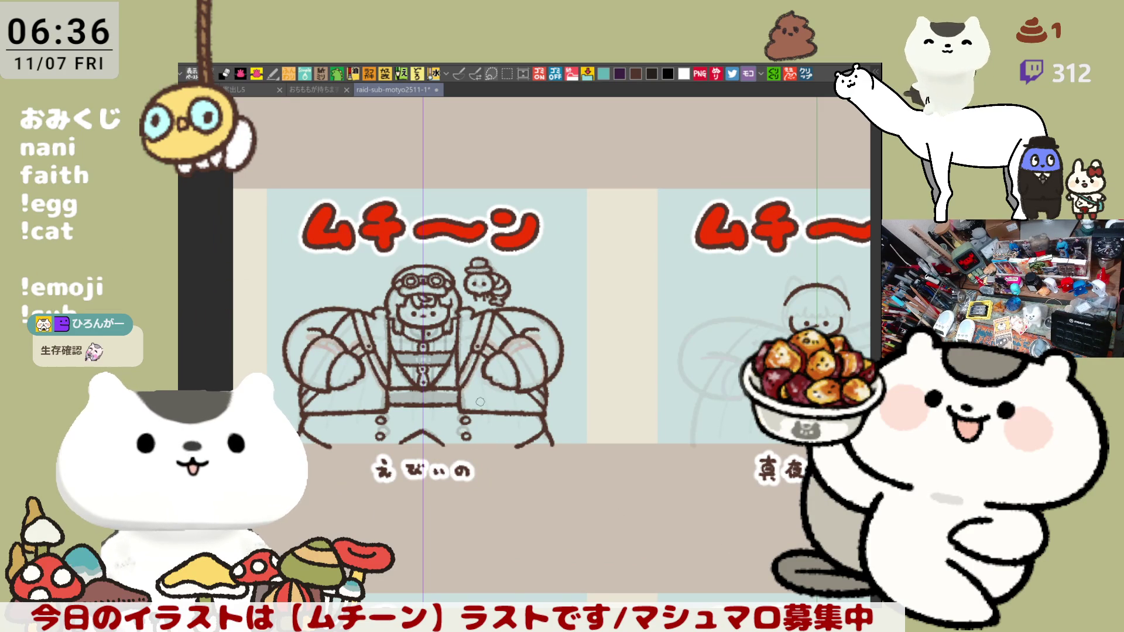
Stripe both sides of the vest, add a short chest line, save, and open the mole-family photo
scroll(480, 401, up, 4)
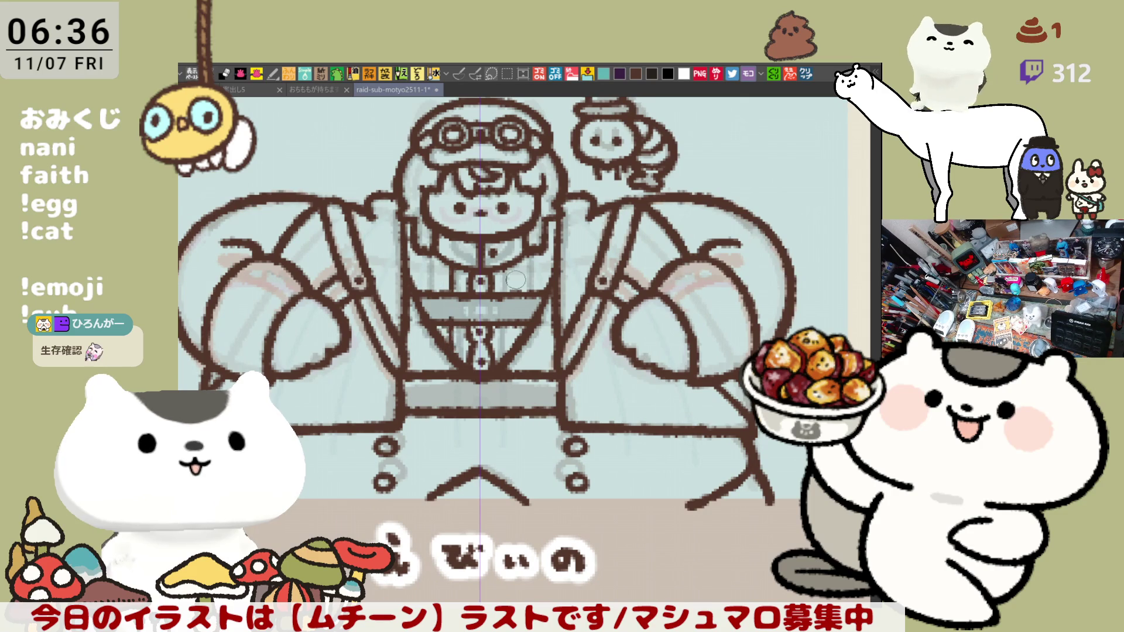
drag(453, 317, 456, 363)
drag(503, 316, 505, 356)
drag(507, 258, 509, 299)
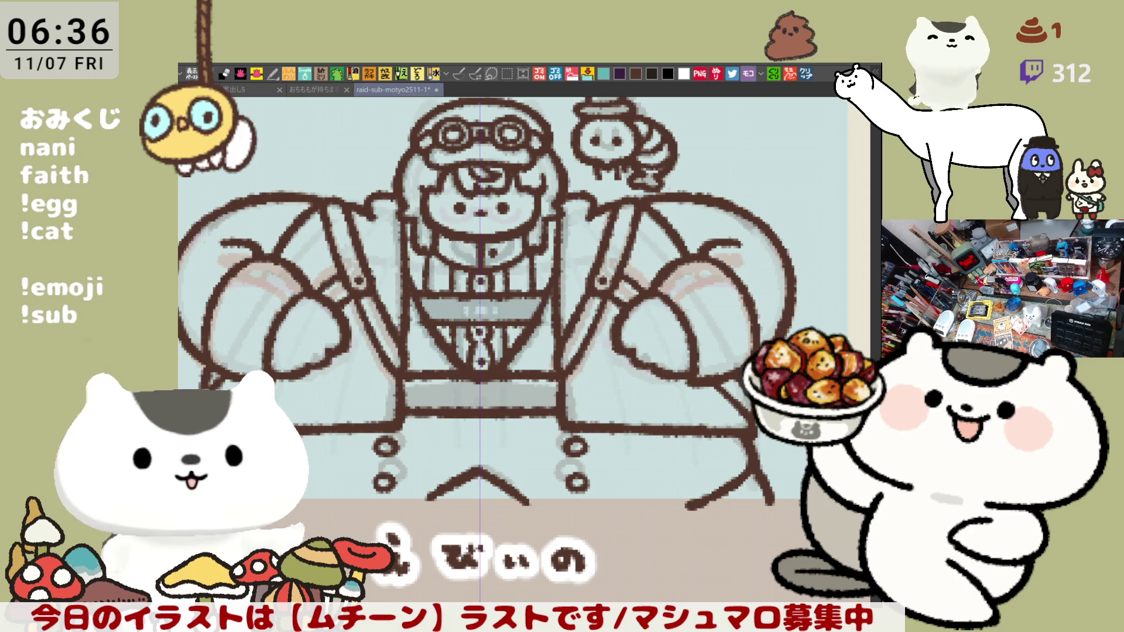
key(ctrl+s)
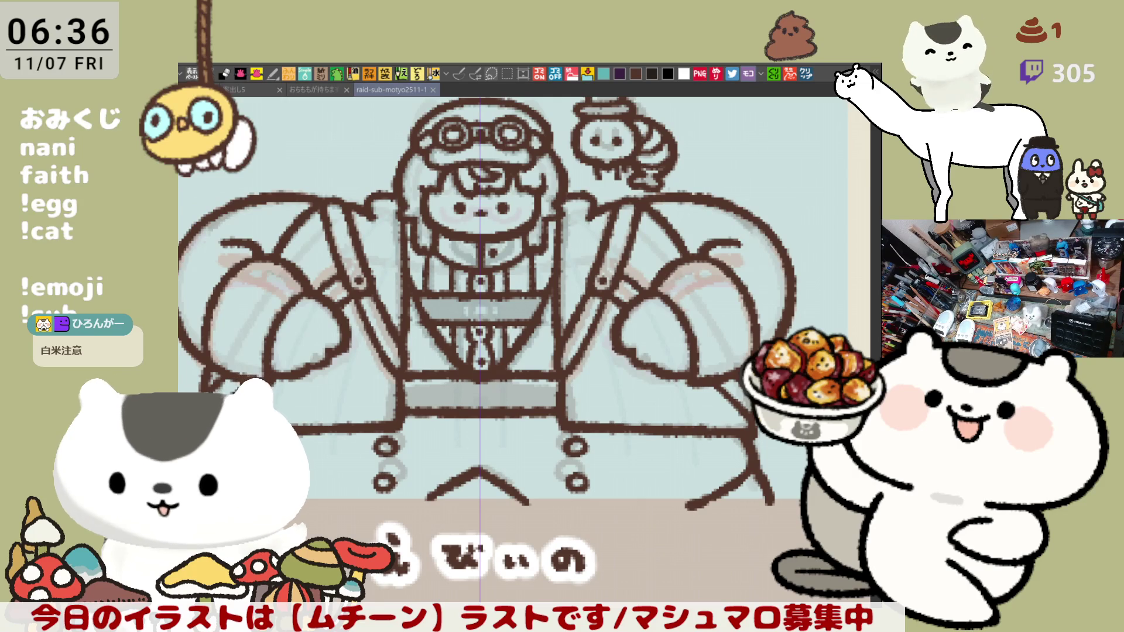
click(808, 73)
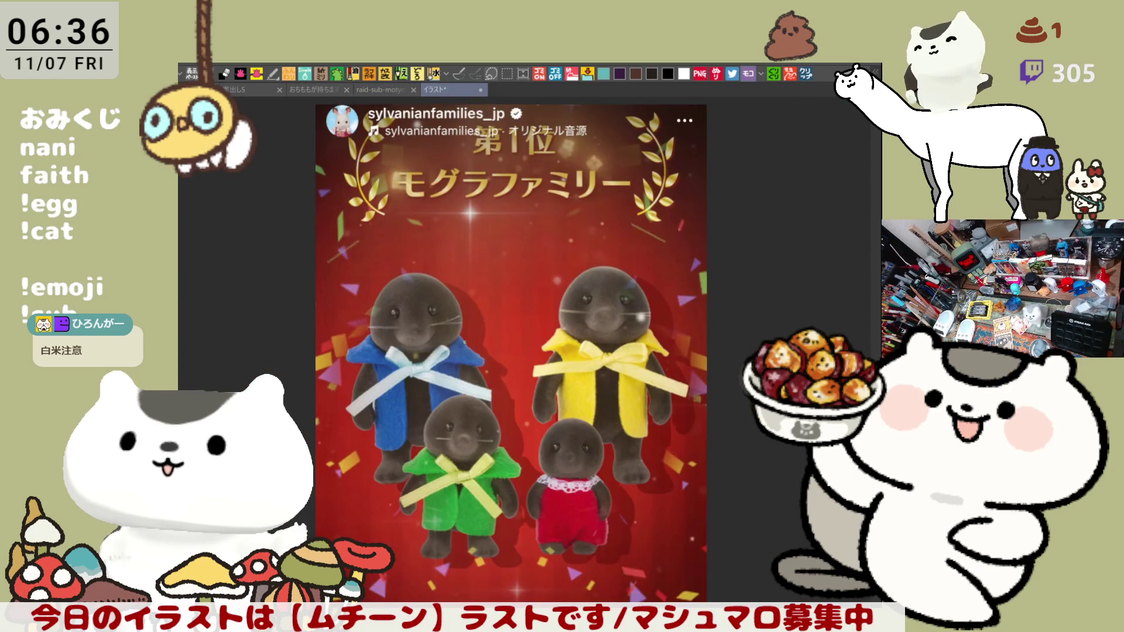
Zoom around the mole-family reference photo to inspect it, then close it with Ctrl+W
scroll(452, 339, up, 3)
scroll(452, 338, up, 3)
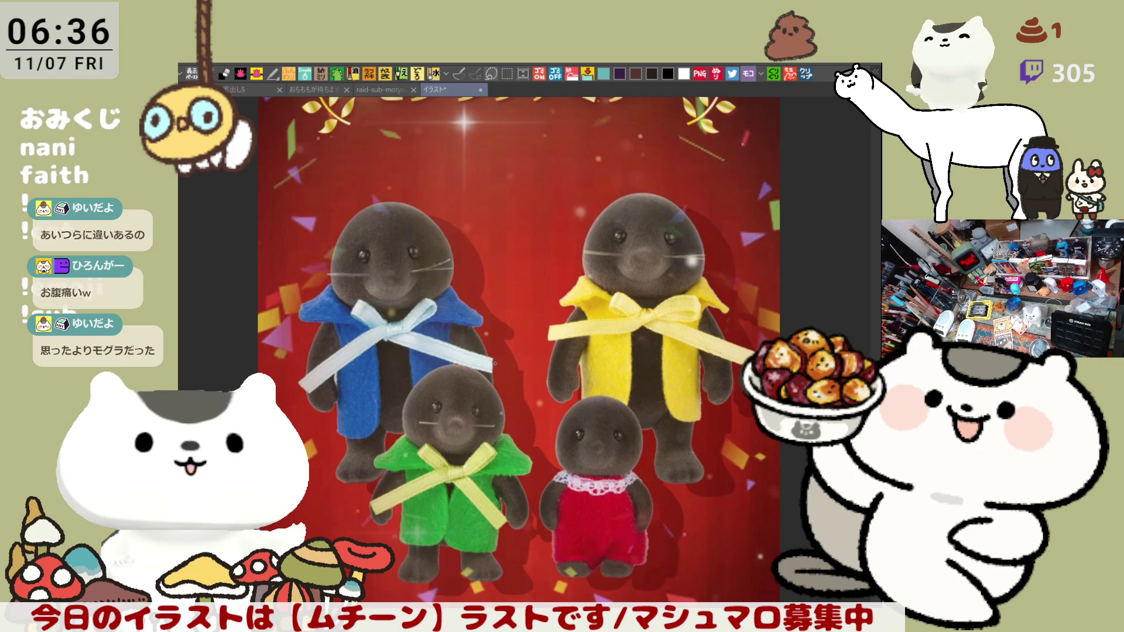
scroll(586, 369, down, 3)
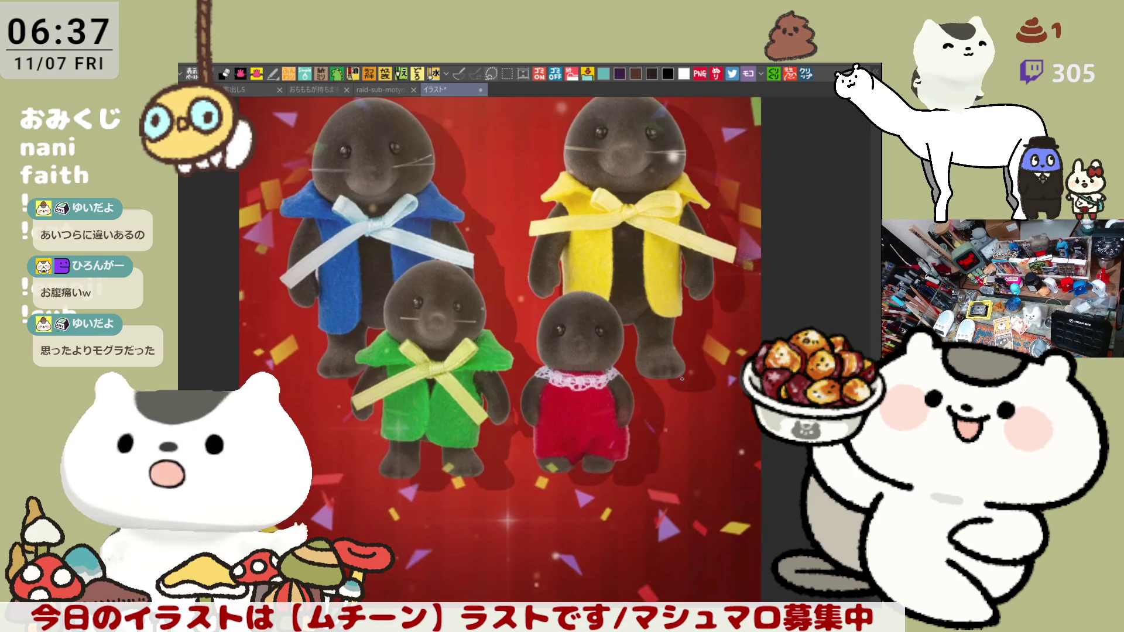
scroll(682, 379, up, 3)
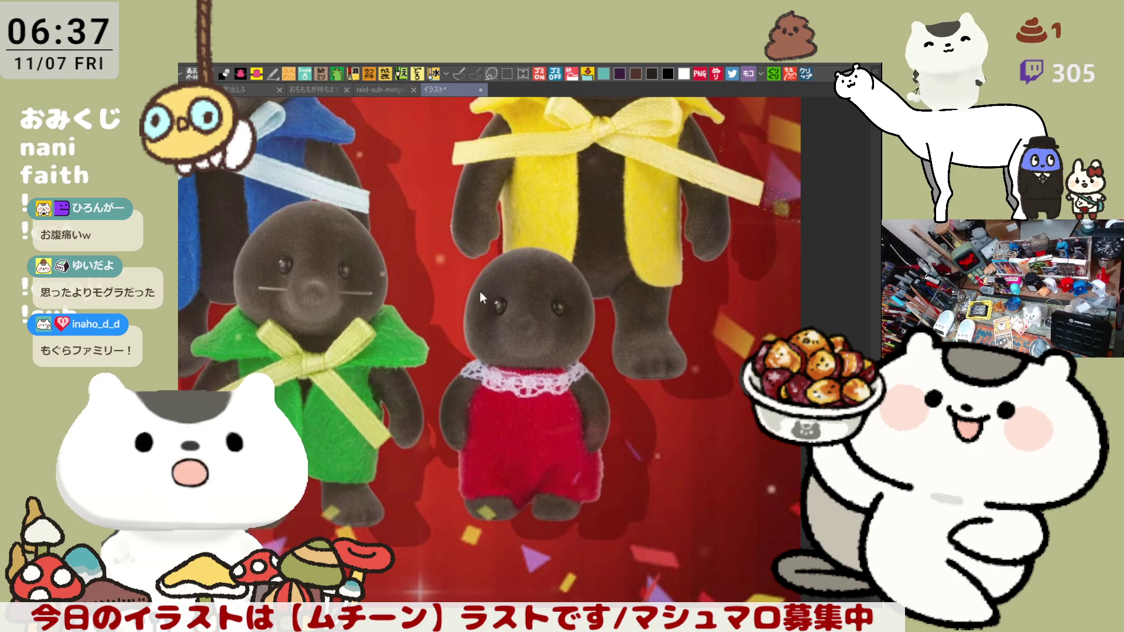
key(ctrl+w)
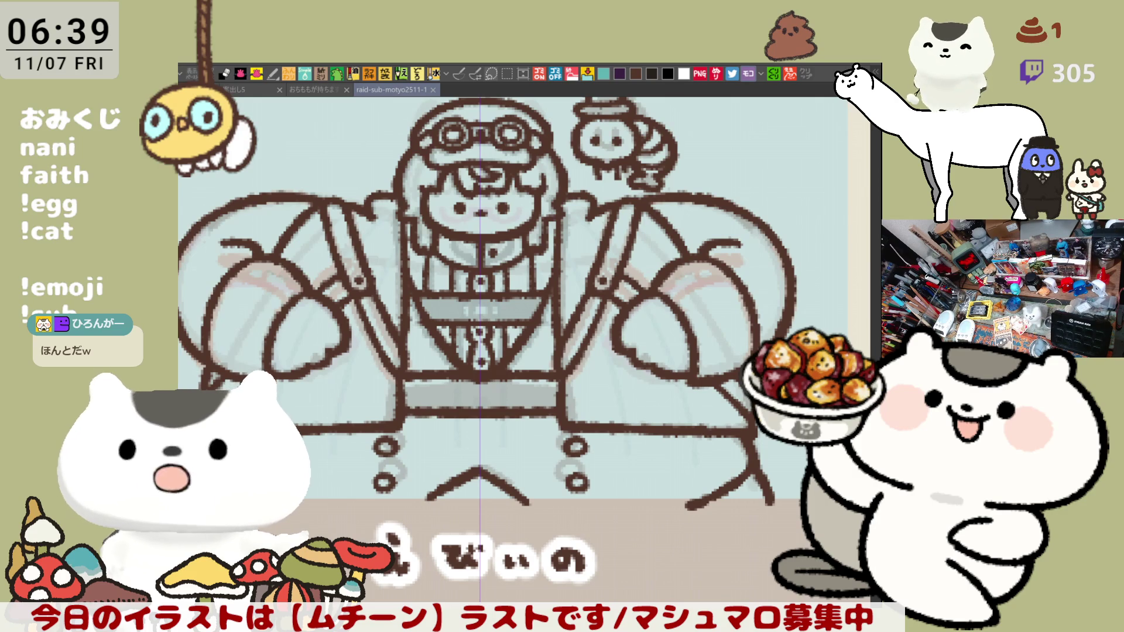
click(807, 74)
scroll(462, 309, up, 3)
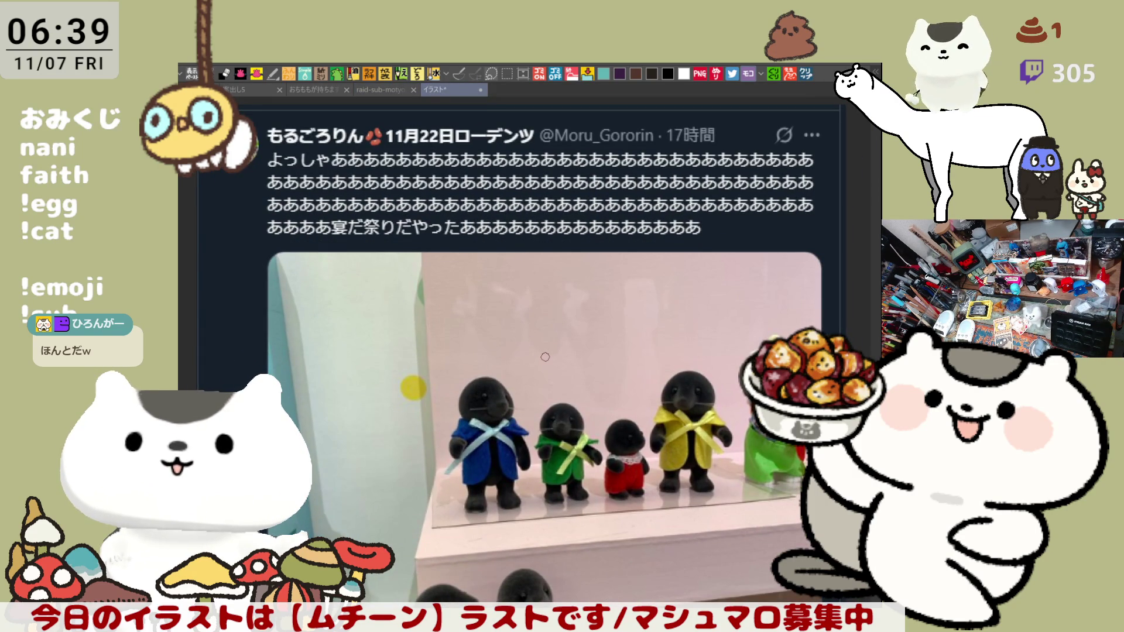
scroll(546, 356, down, 1)
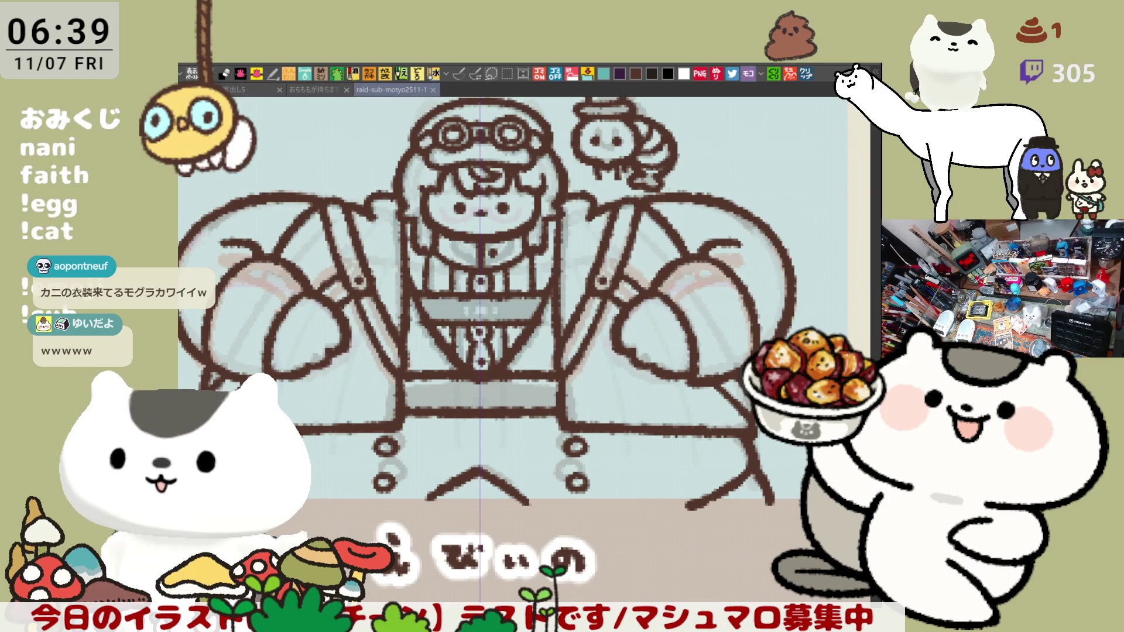
Zoom out to fit the figure and ムチーン title, then lasso-fill the aviator's silhouette dark grey
drag(480, 328, 542, 372)
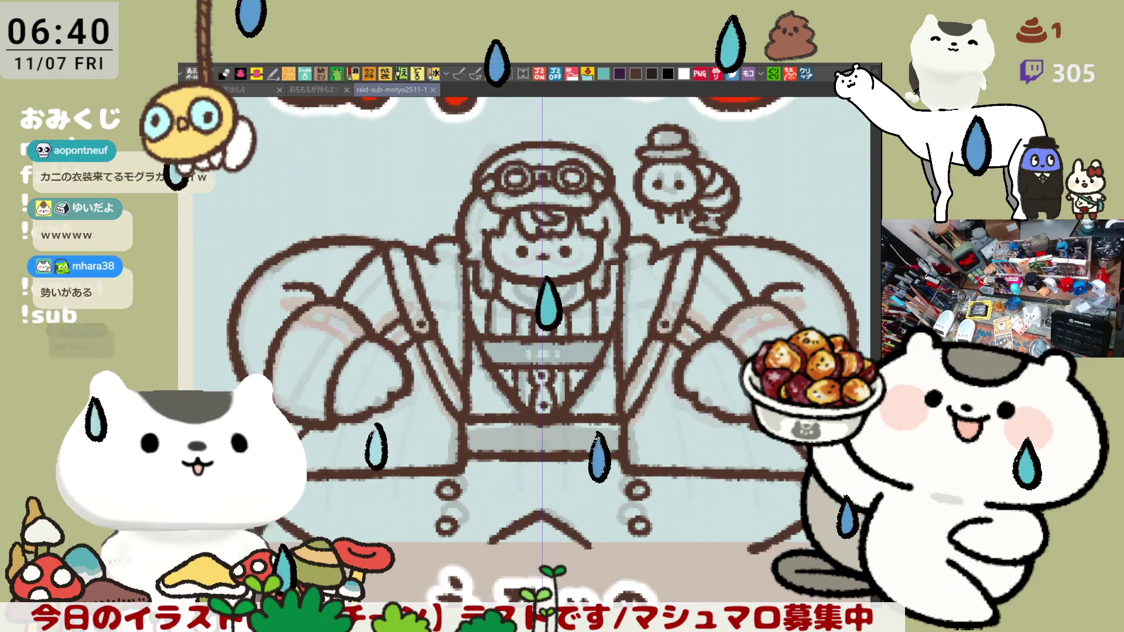
drag(421, 502, 382, 450)
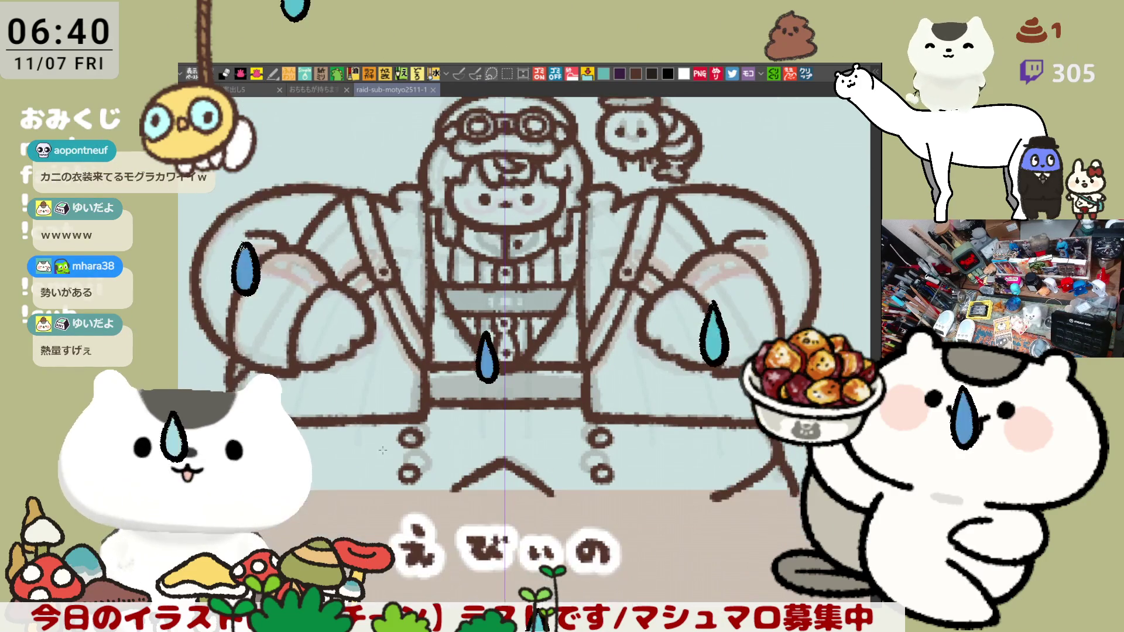
mouse_move(296, 497)
mouse_down()
mouse_move(802, 524)
mouse_move(801, 491)
mouse_up()
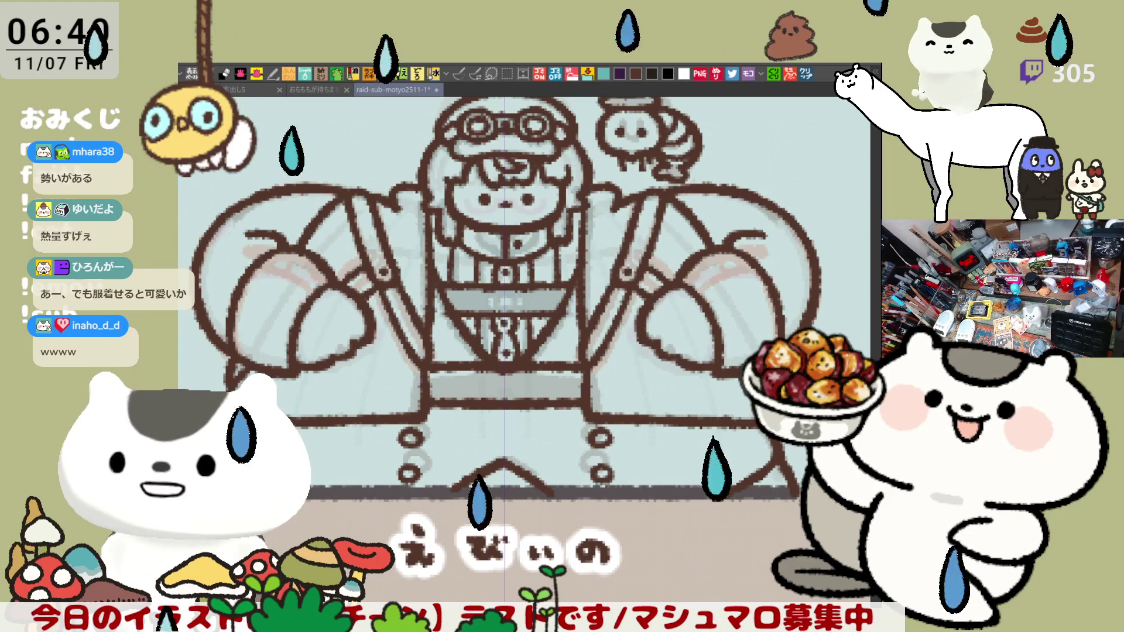
key(ctrl+minus)
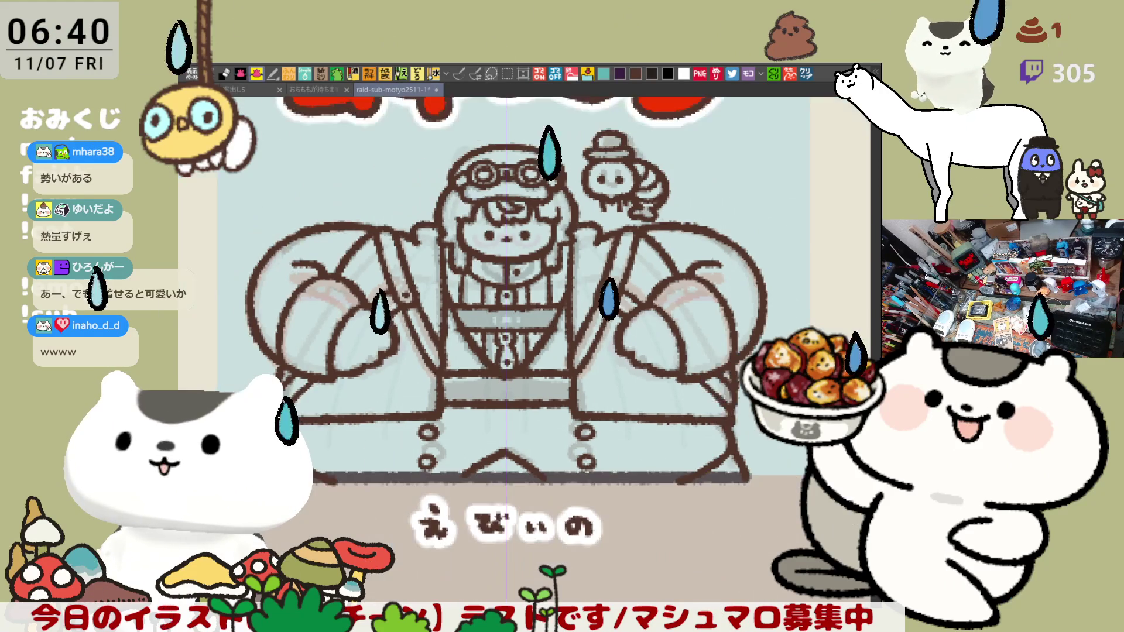
key(ctrl+minus)
drag(668, 521, 684, 563)
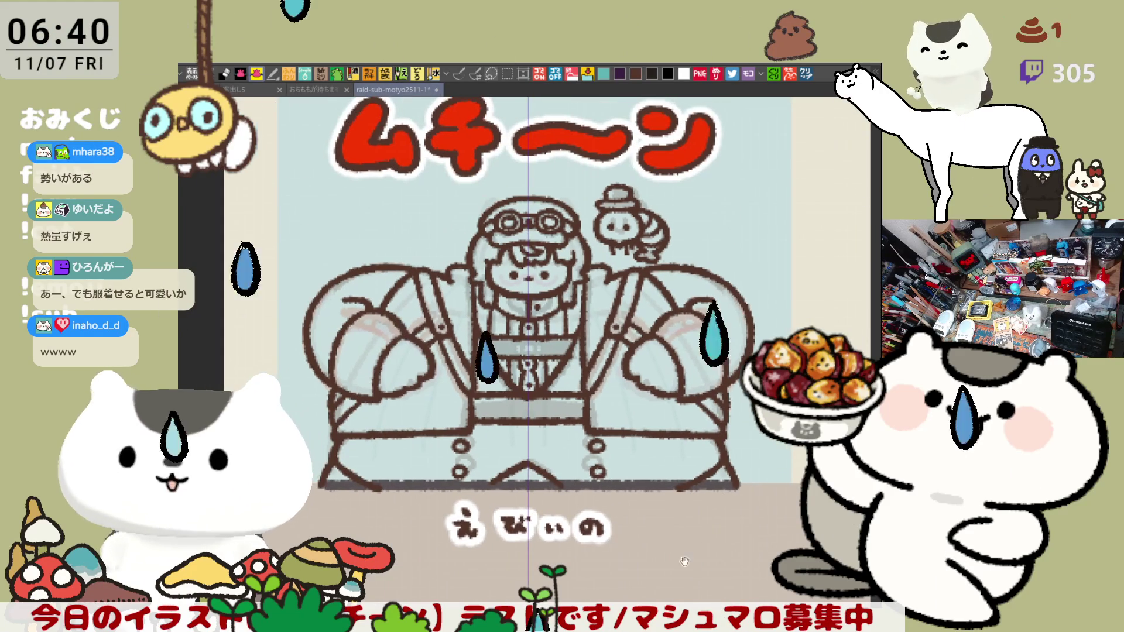
drag(680, 469, 671, 462)
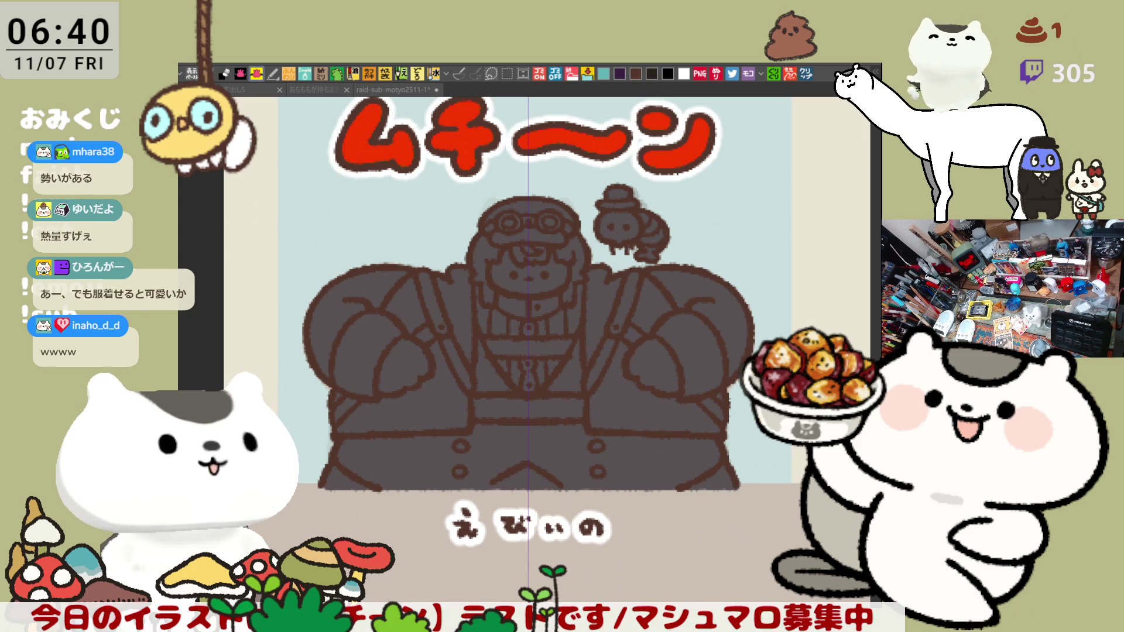
Refill the silhouette near-black and fill the robe's lower band a lighter purple-grey
mouse_move(407, 536)
mouse_down()
mouse_move(277, 297)
mouse_move(644, 562)
mouse_up()
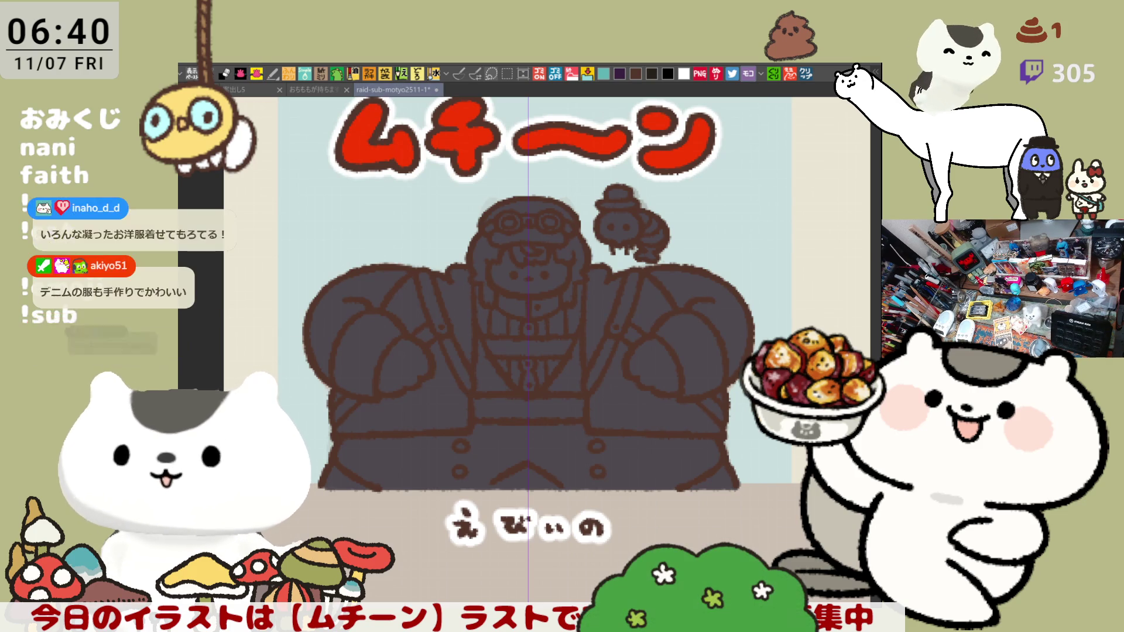
click(702, 452)
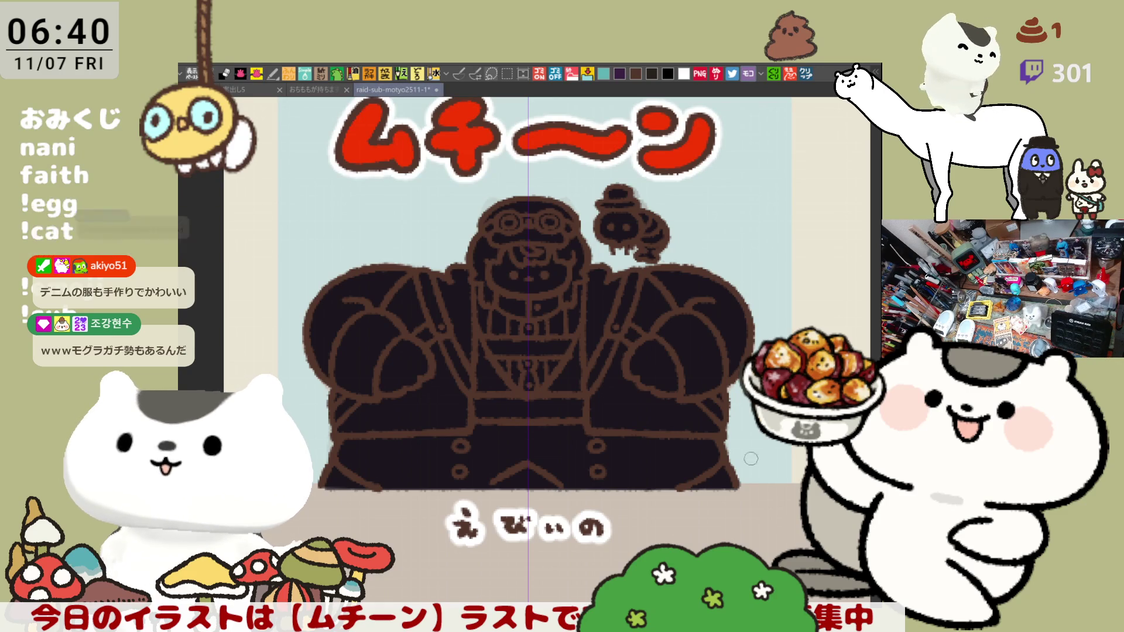
click(514, 452)
key(ctrl+z)
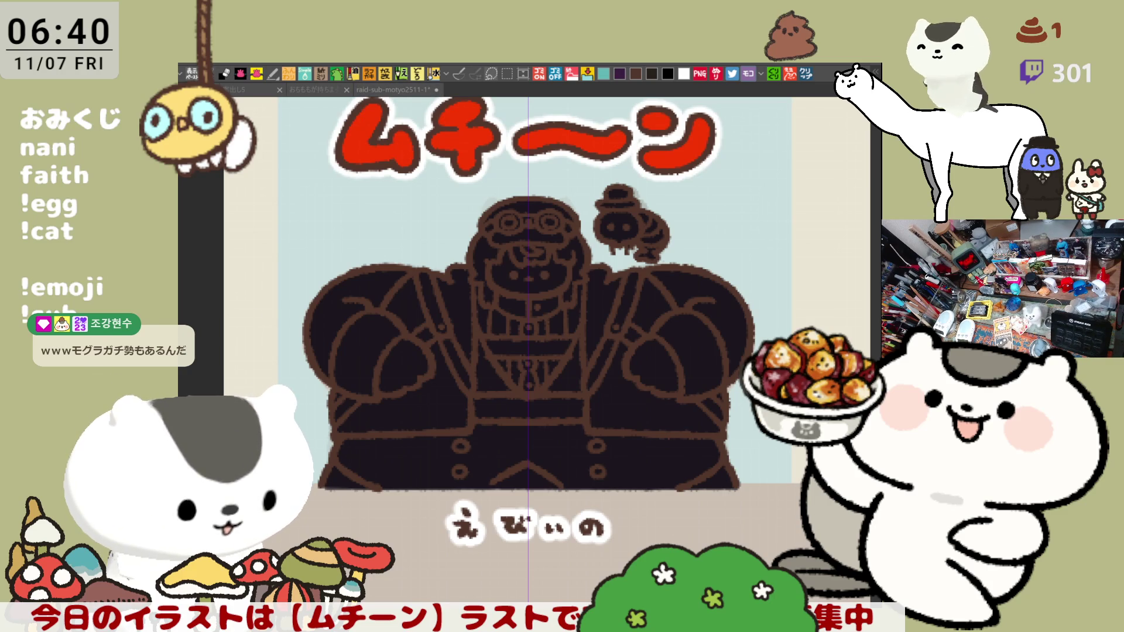
click(512, 449)
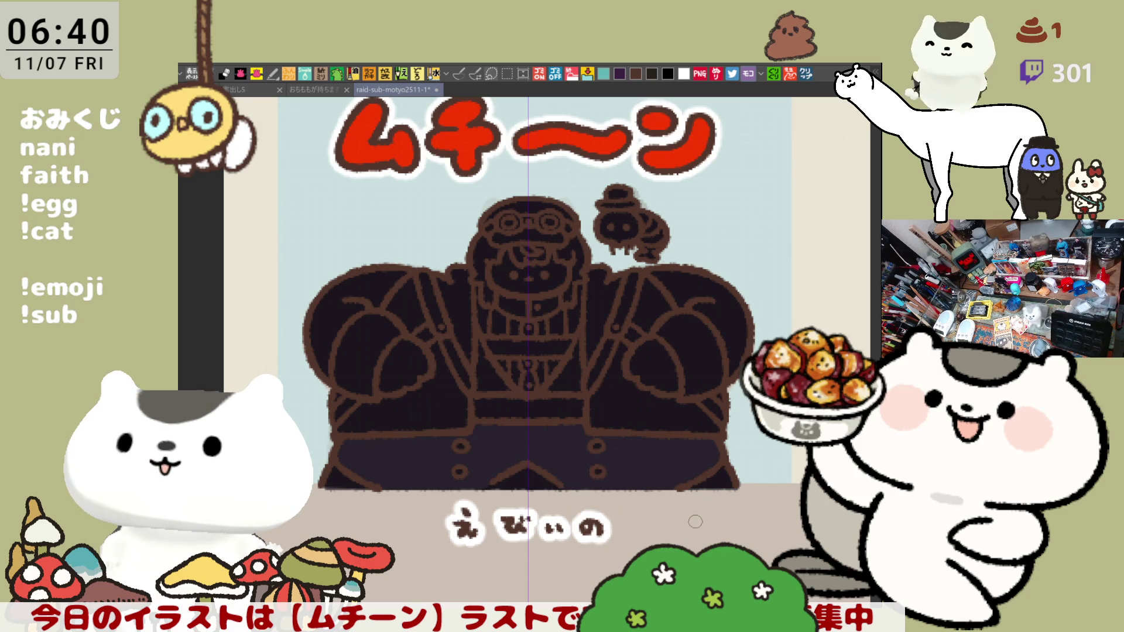
Fill the belt, central vest, area left of the vest and left shoulder strap lighter grey
click(552, 408)
click(564, 368)
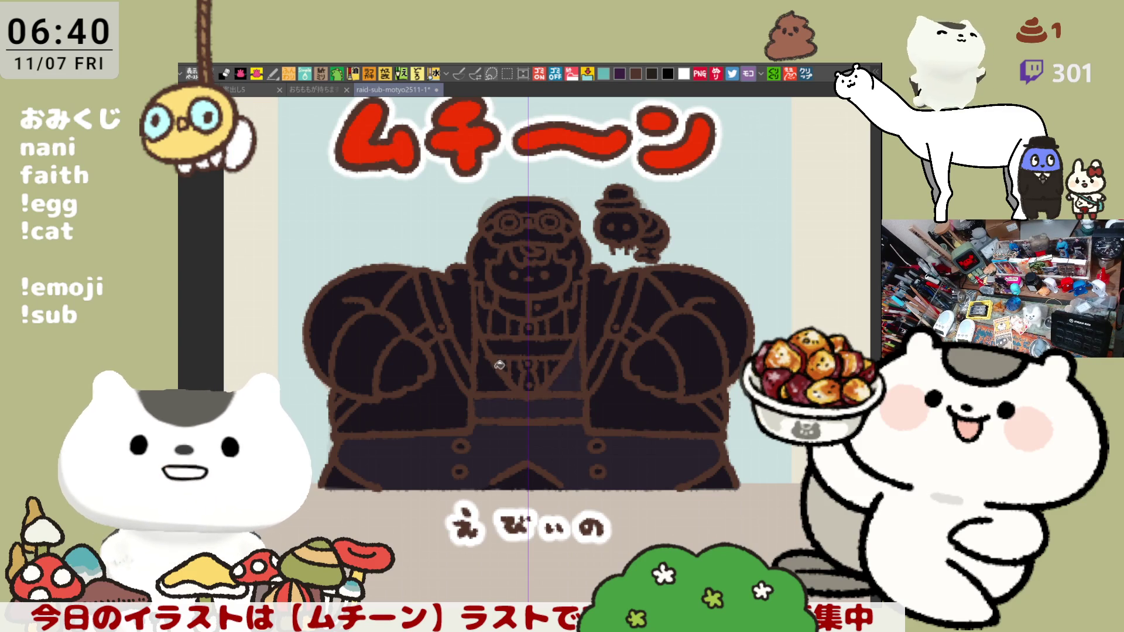
click(492, 369)
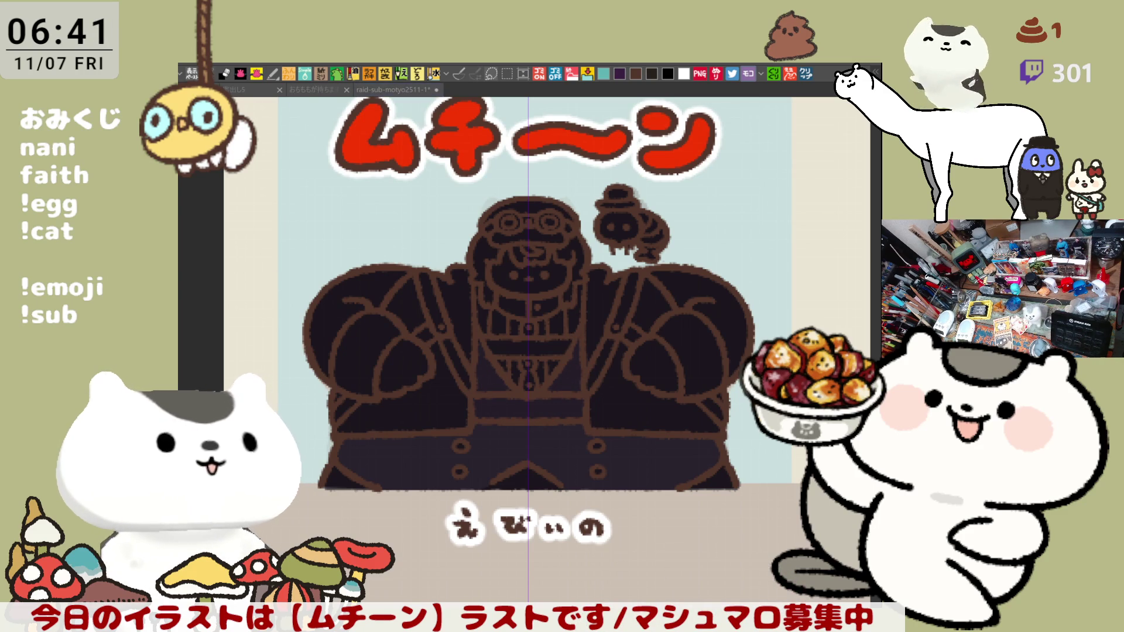
click(417, 302)
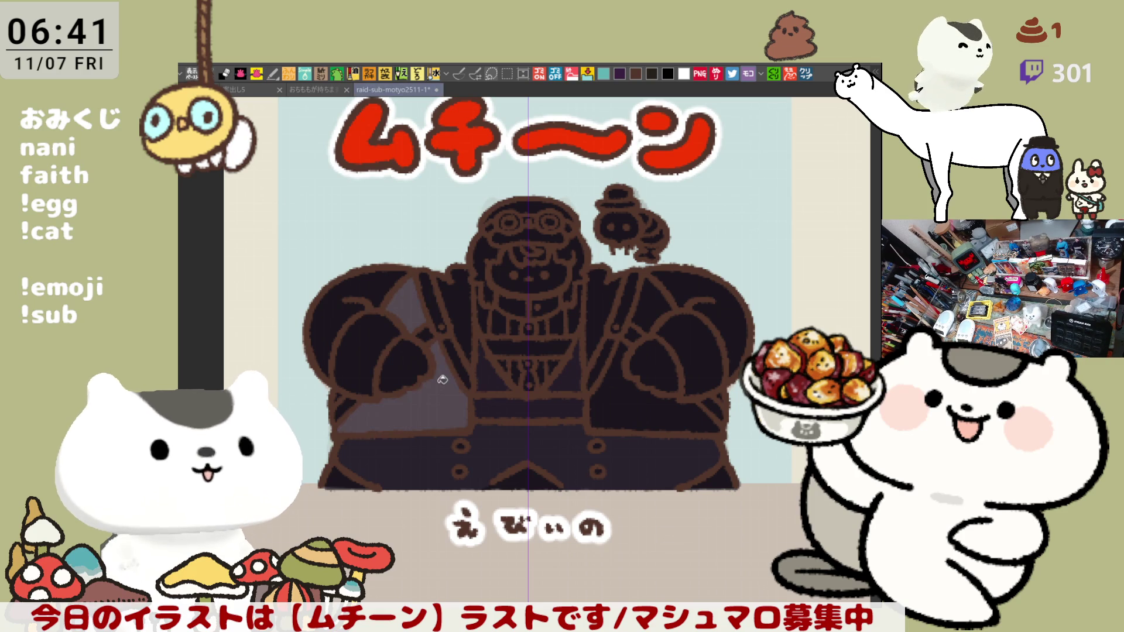
Undo the strap fill, bucket-fill the left and right arm patches light grey, then save
key(ctrl+z)
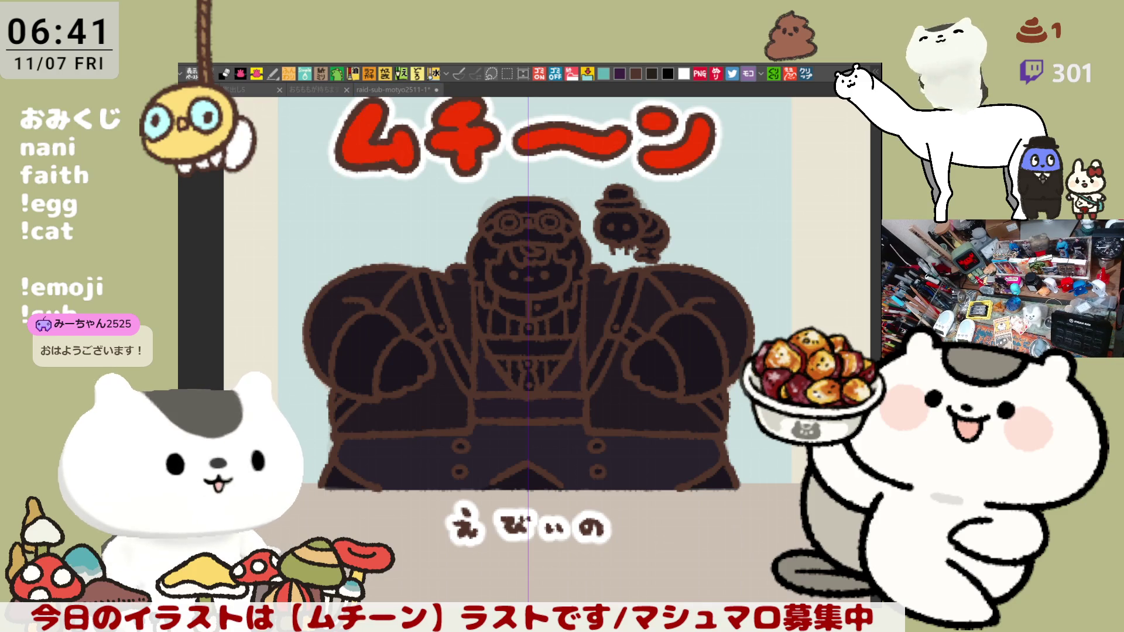
click(366, 328)
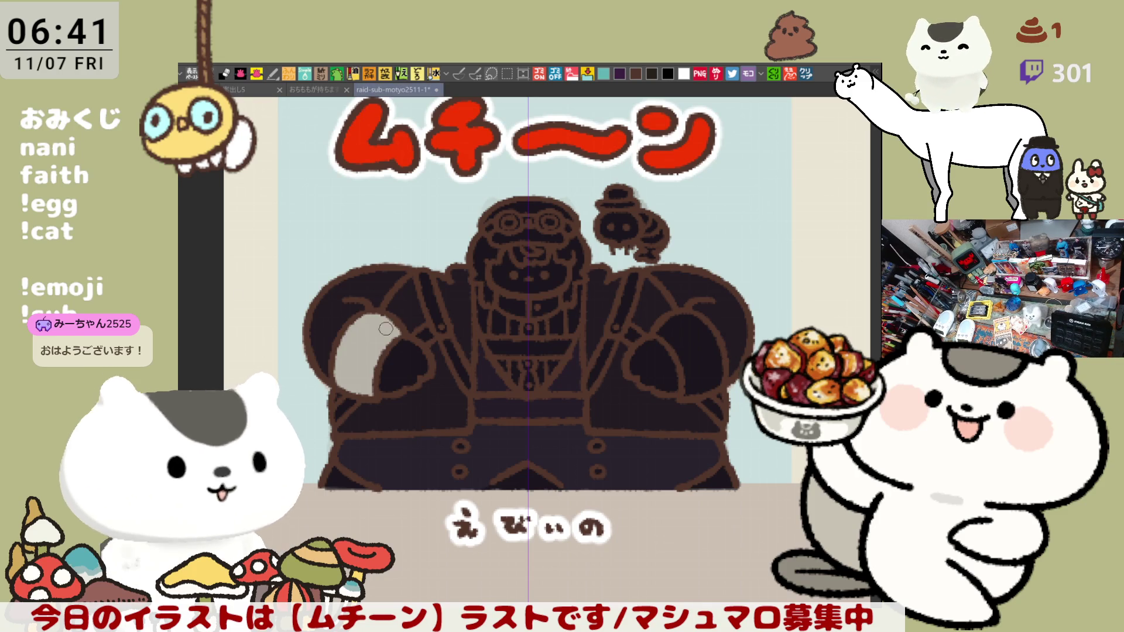
click(653, 363)
key(ctrl+z)
click(694, 342)
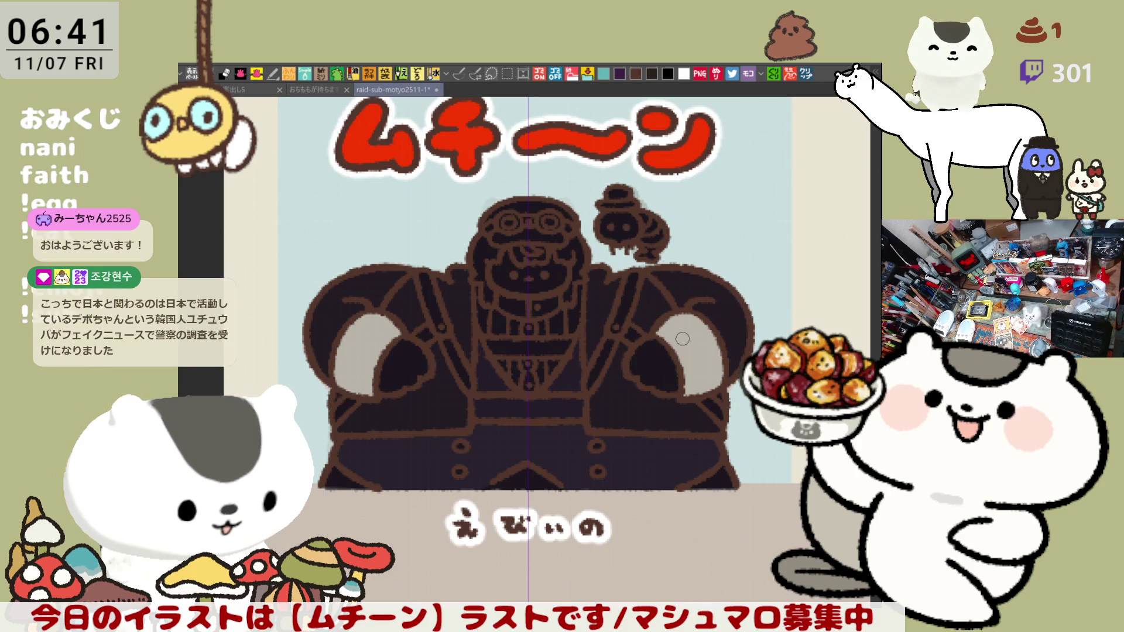
key(ctrl+s)
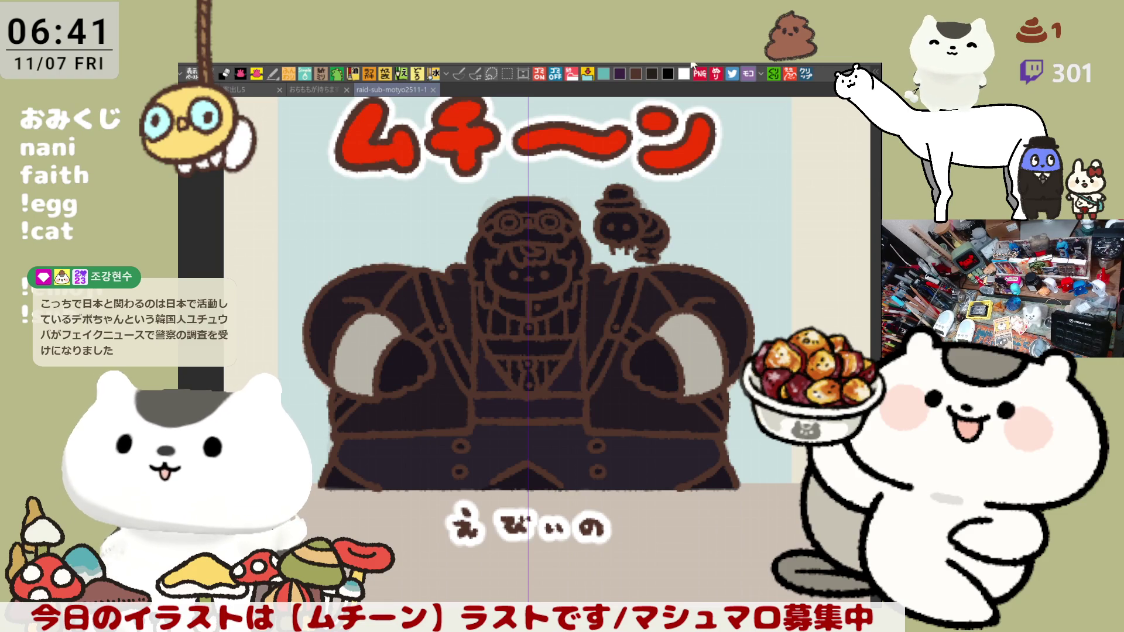
Draw brown curves across the right and left arm patches, undoing misdrawn attempts
drag(667, 344, 709, 322)
key(ctrl+z)
key(ctrl+z)
key(ctrl+z)
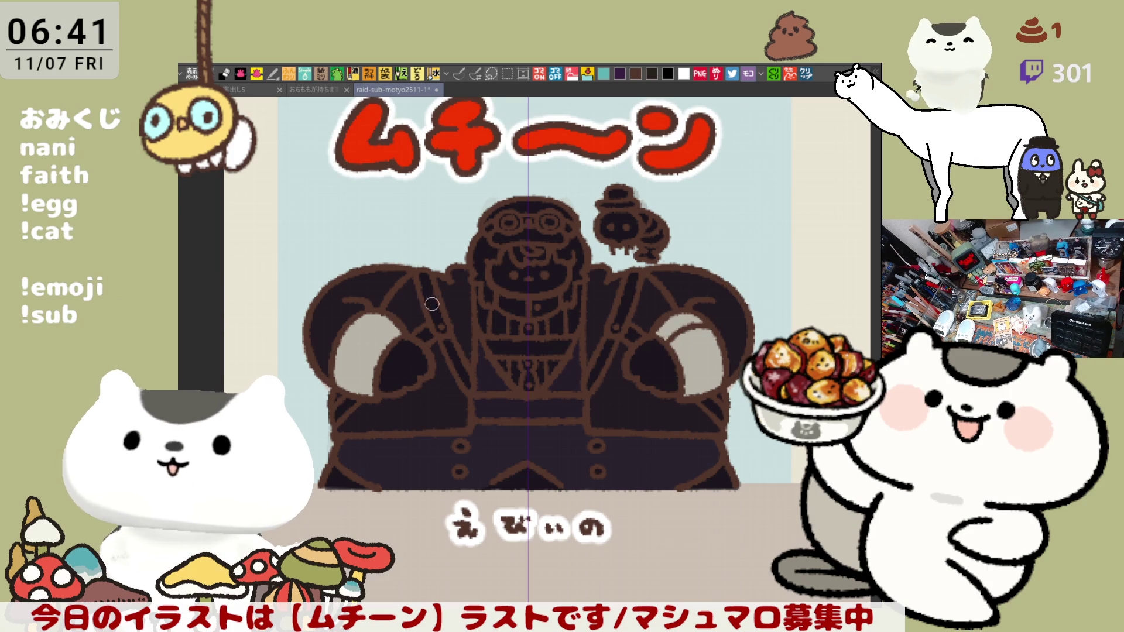
drag(346, 319, 398, 348)
key(ctrl+z)
drag(342, 319, 392, 348)
key(ctrl+z)
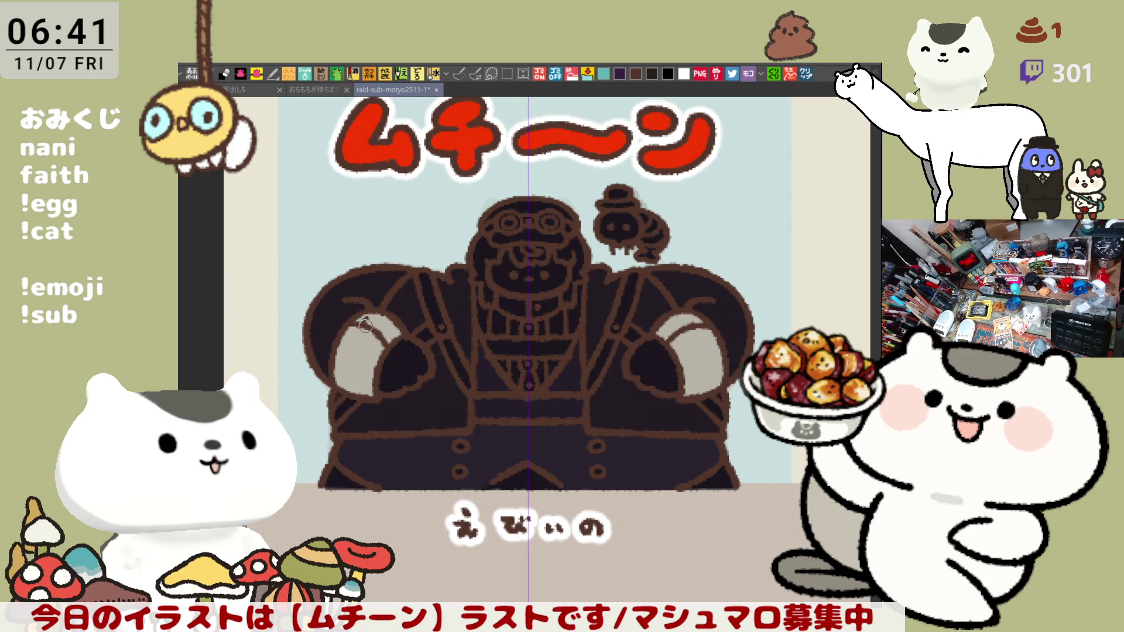
drag(363, 320, 384, 317)
key(ctrl+z)
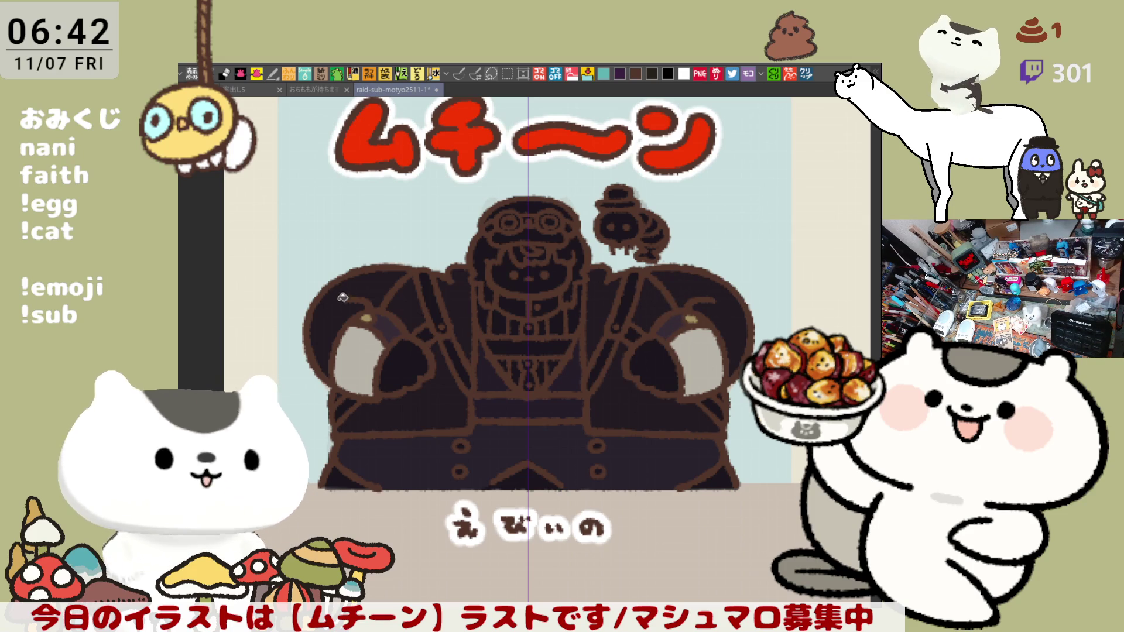
Paint a wide row of light grey teeth across the aviator's dark chest
drag(702, 417, 658, 381)
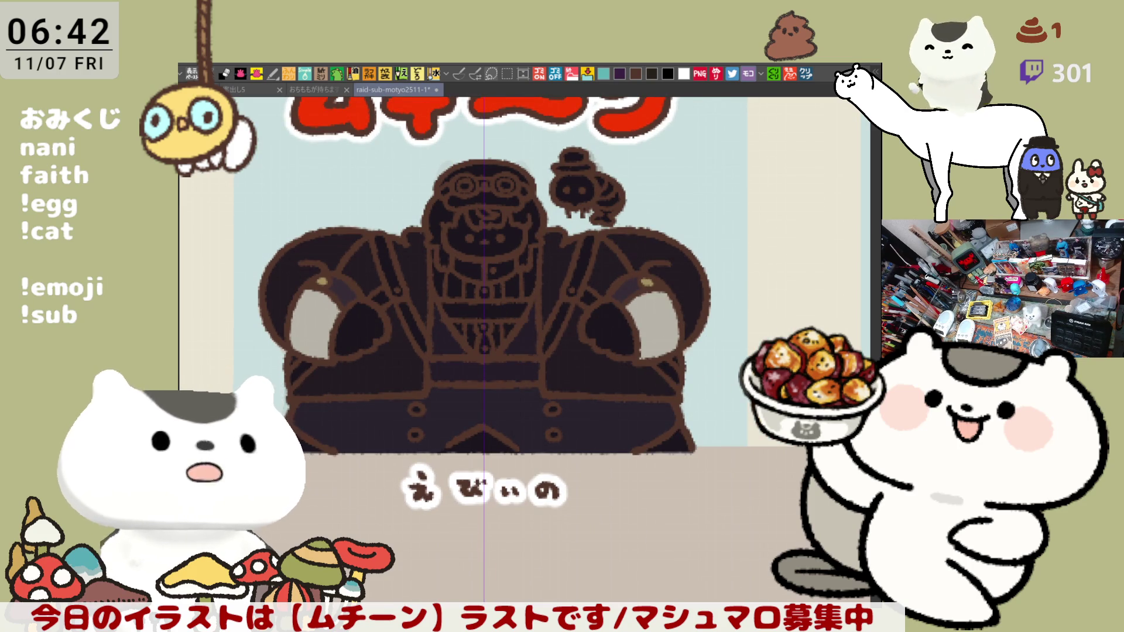
mouse_move(534, 265)
mouse_down()
mouse_move(508, 296)
mouse_move(496, 346)
mouse_move(460, 324)
mouse_move(464, 281)
mouse_move(440, 292)
mouse_up()
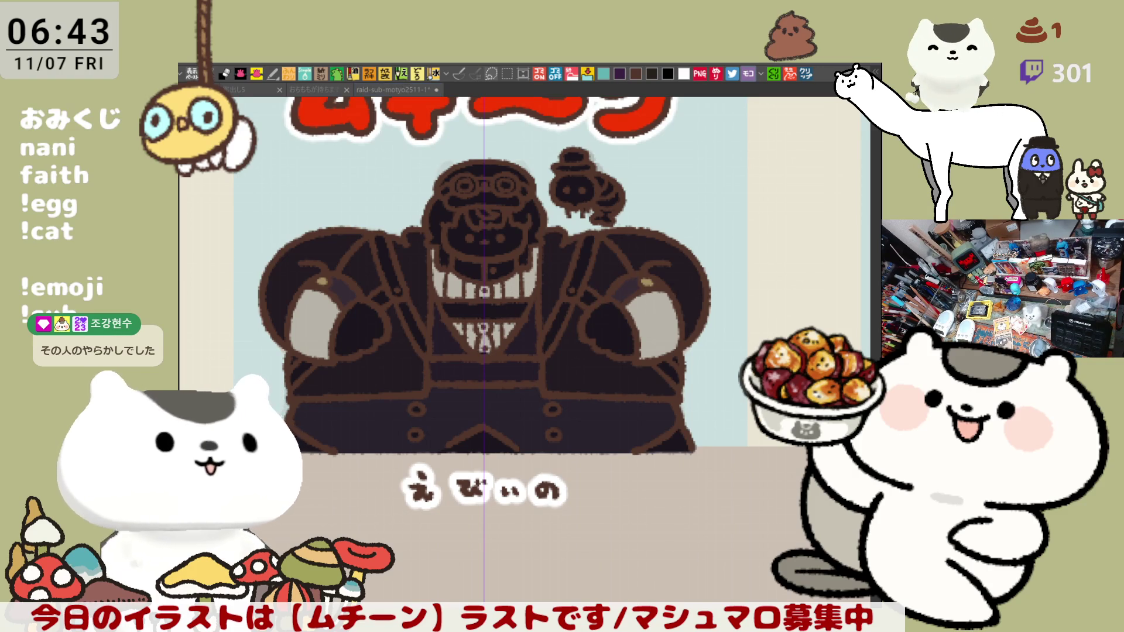
Paint two small gold marks at the jacket's centre below the teeth and save
click(383, 418)
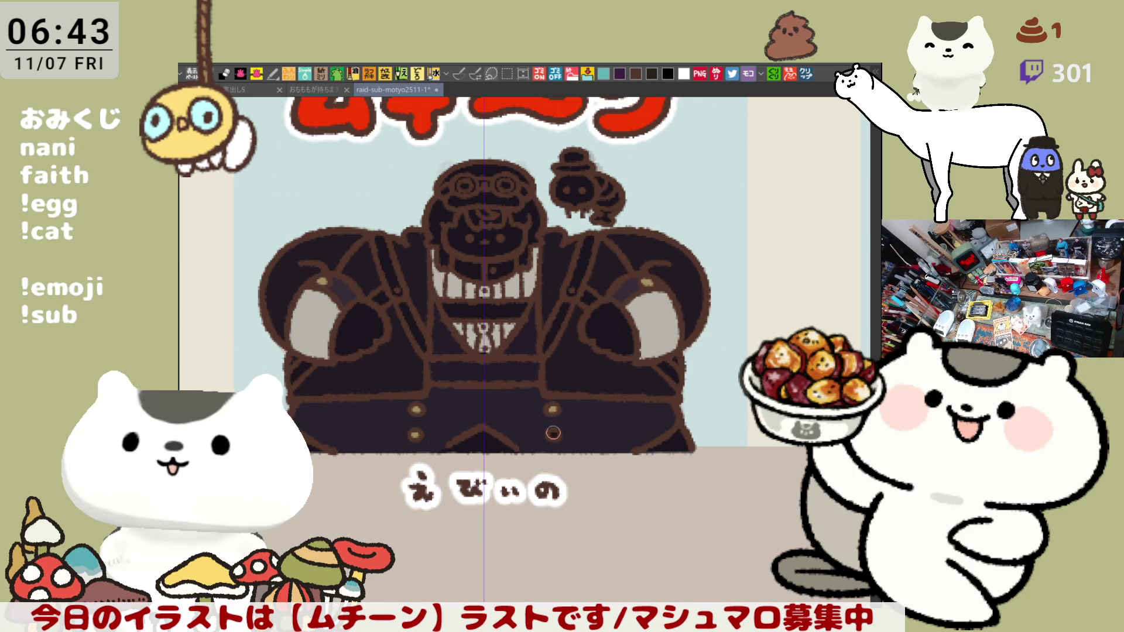
drag(703, 346, 755, 372)
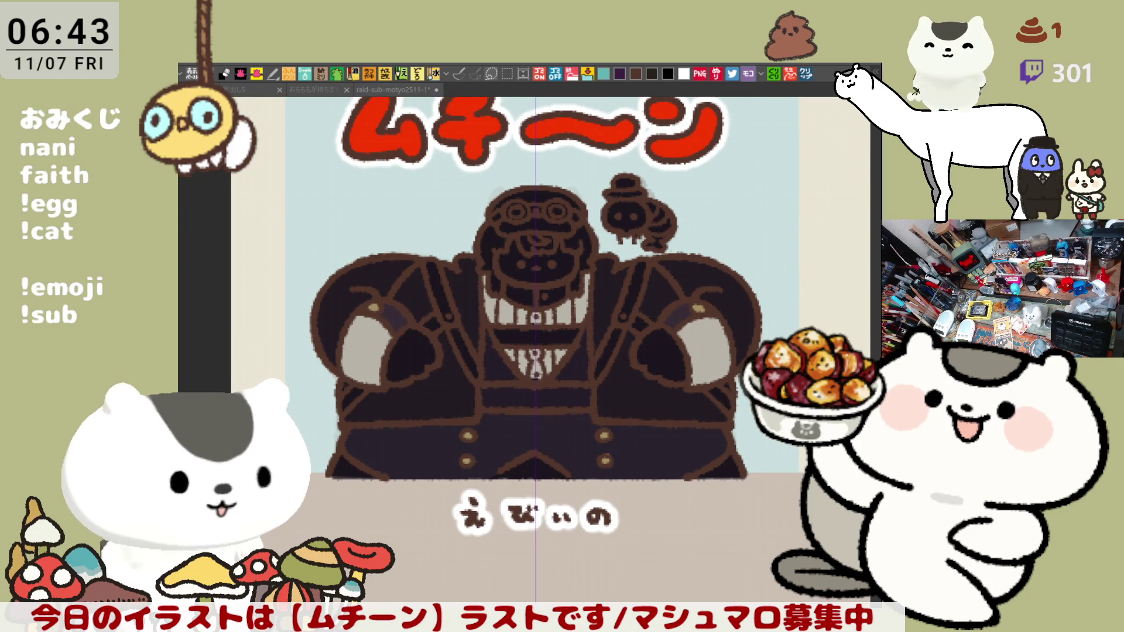
mouse_move(519, 330)
mouse_down()
mouse_move(519, 344)
mouse_move(536, 339)
mouse_up()
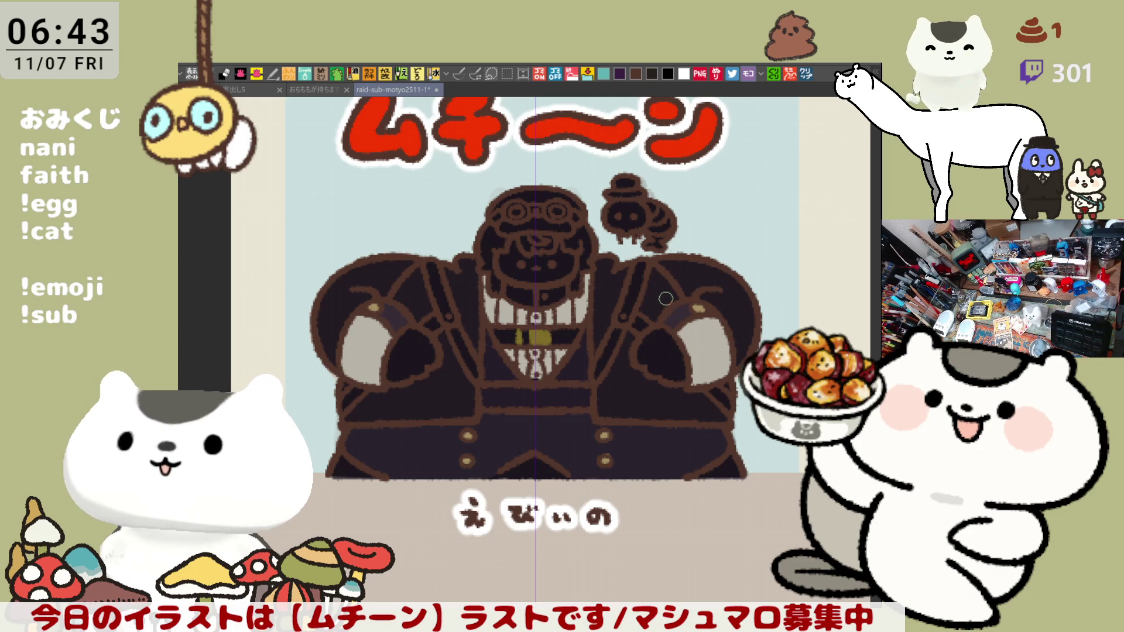
key(ctrl+s)
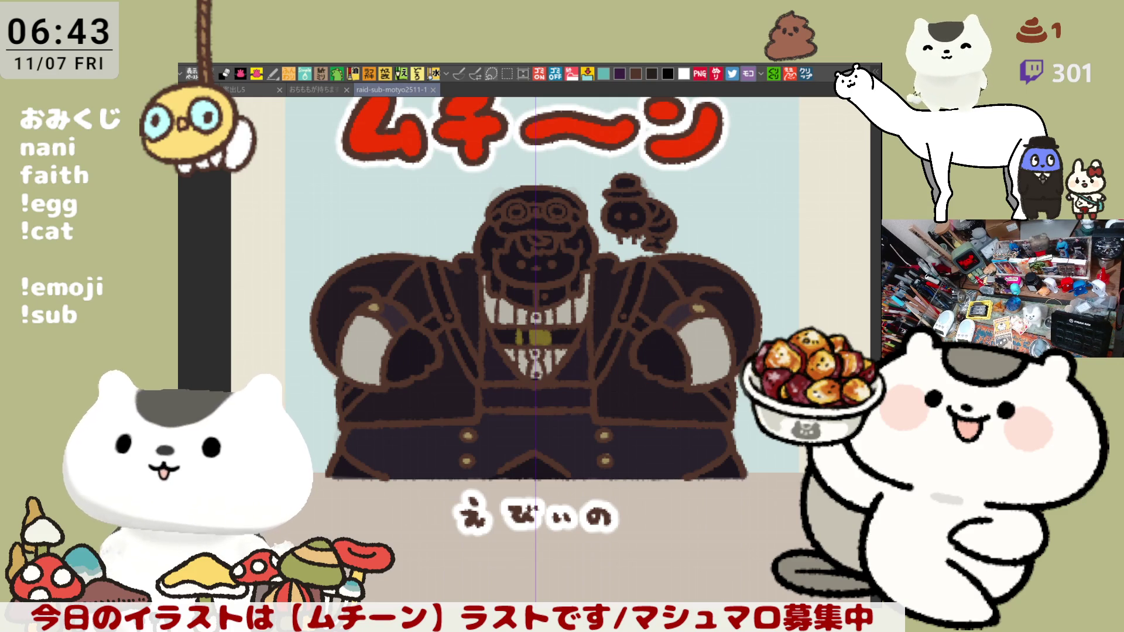
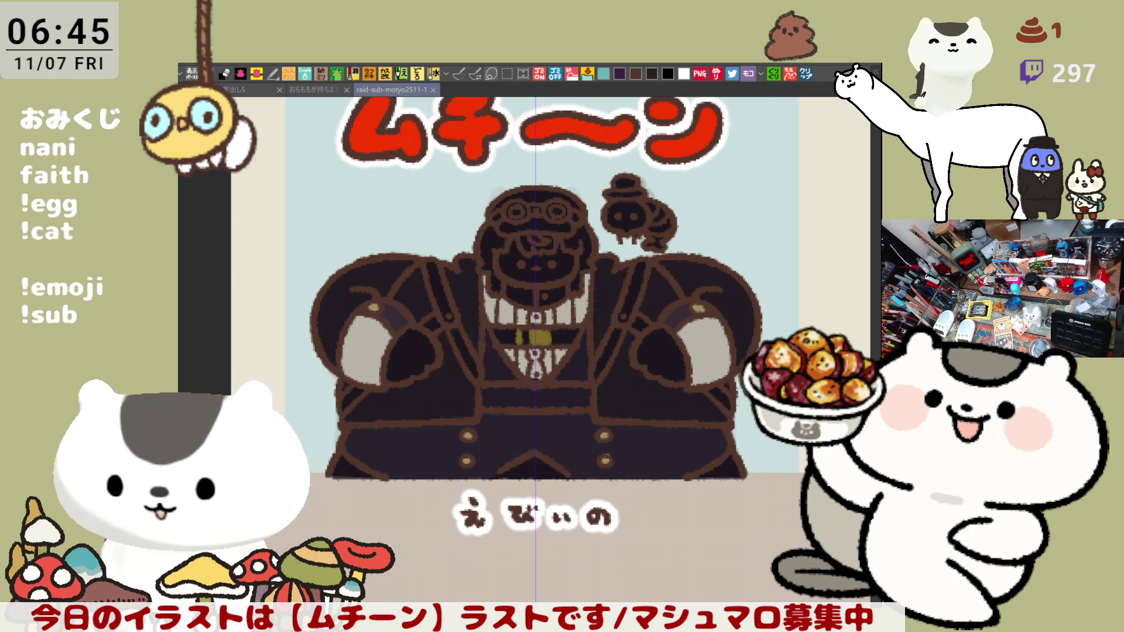
Paint small shading strokes on the ムチーン figure's arm
scroll(493, 276, left, 3)
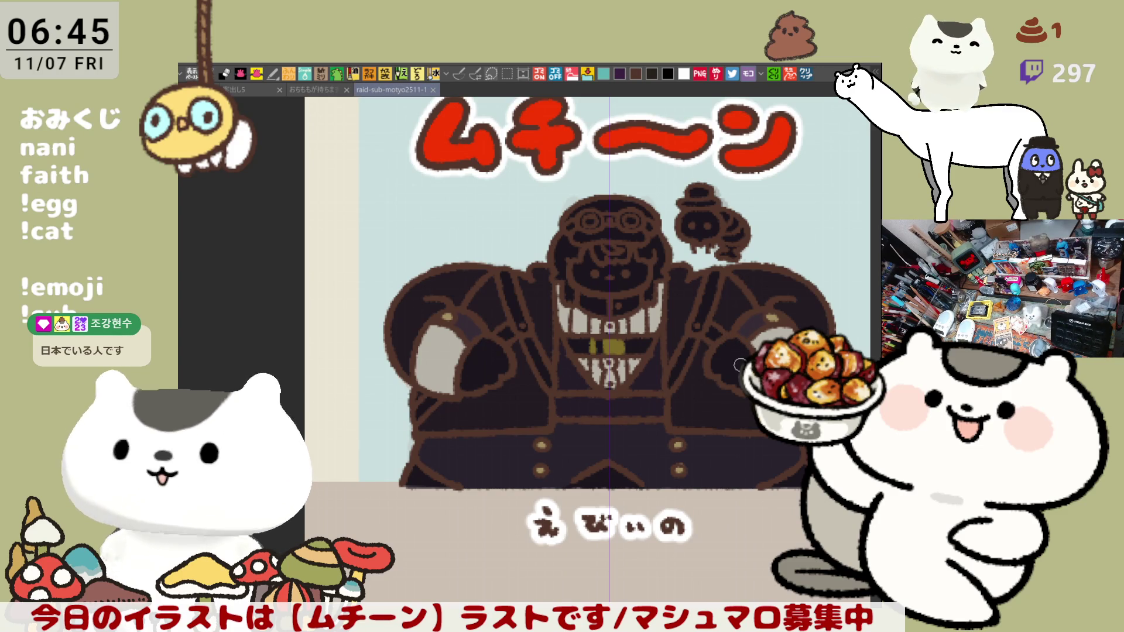
drag(739, 355, 720, 341)
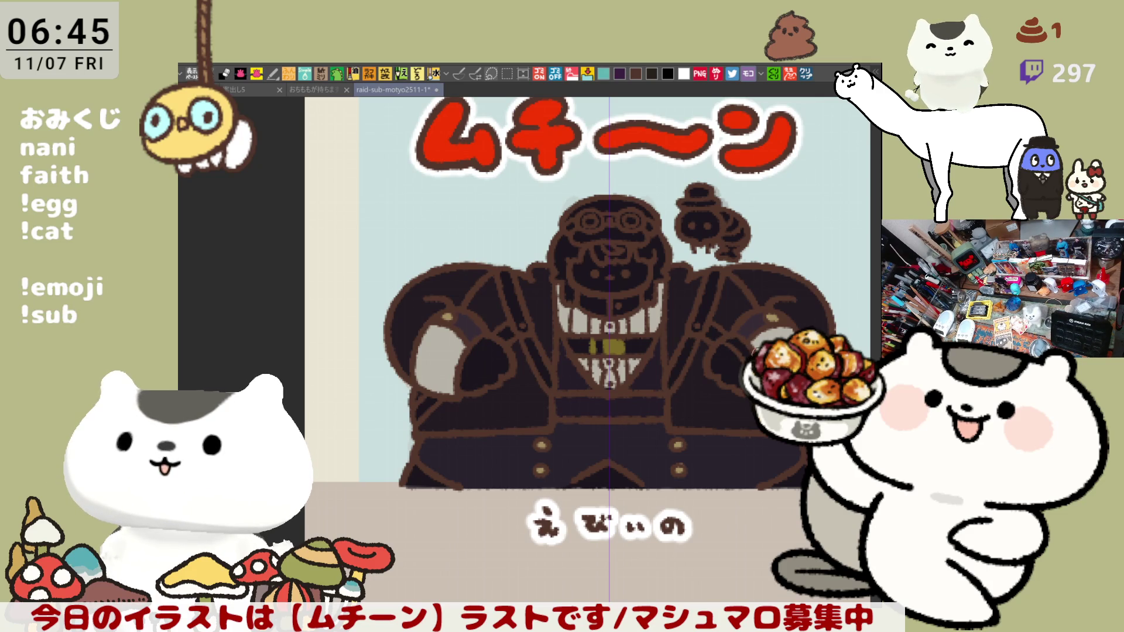
mouse_move(501, 342)
mouse_down()
mouse_move(467, 389)
mouse_move(501, 342)
mouse_up()
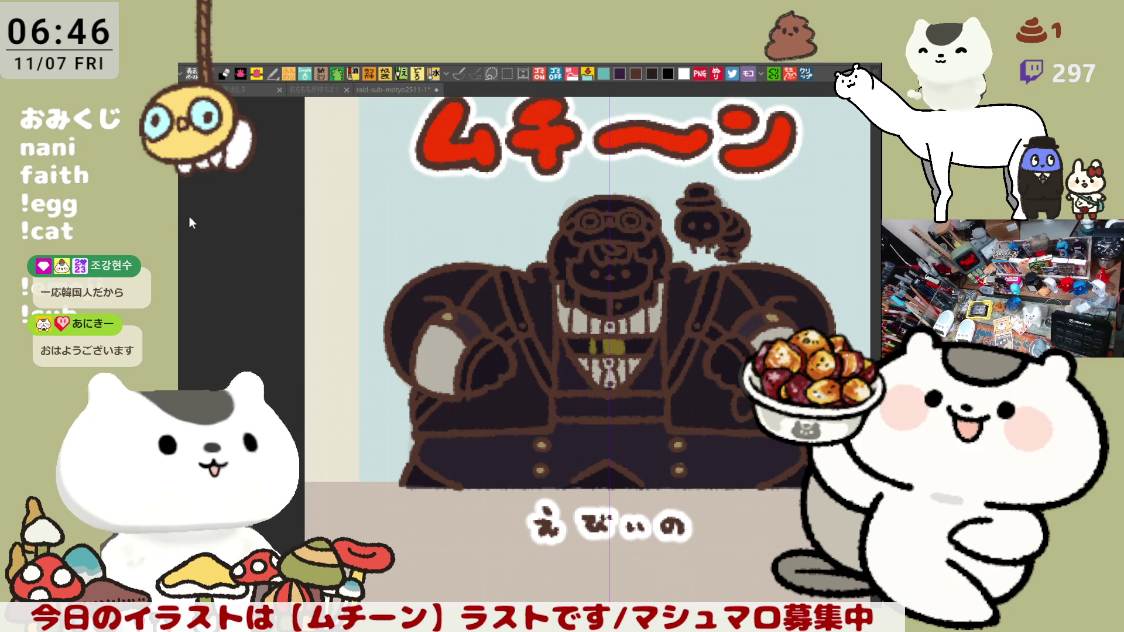
click(691, 393)
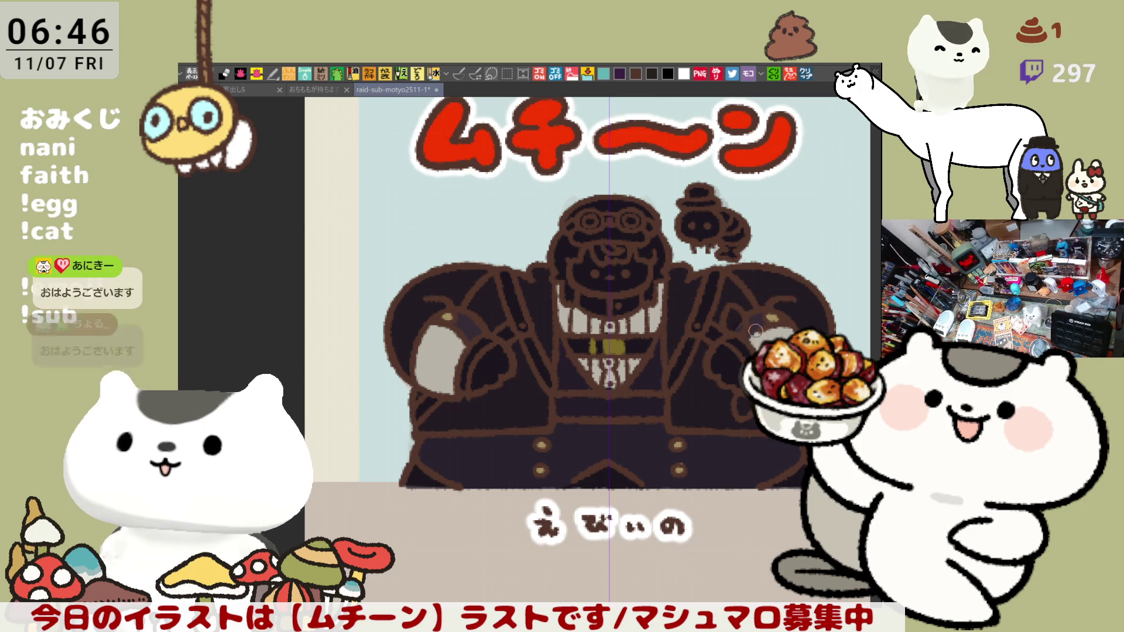
Add a light pink highlight to the right sleeve, then undo back to the pale face
drag(750, 330, 734, 320)
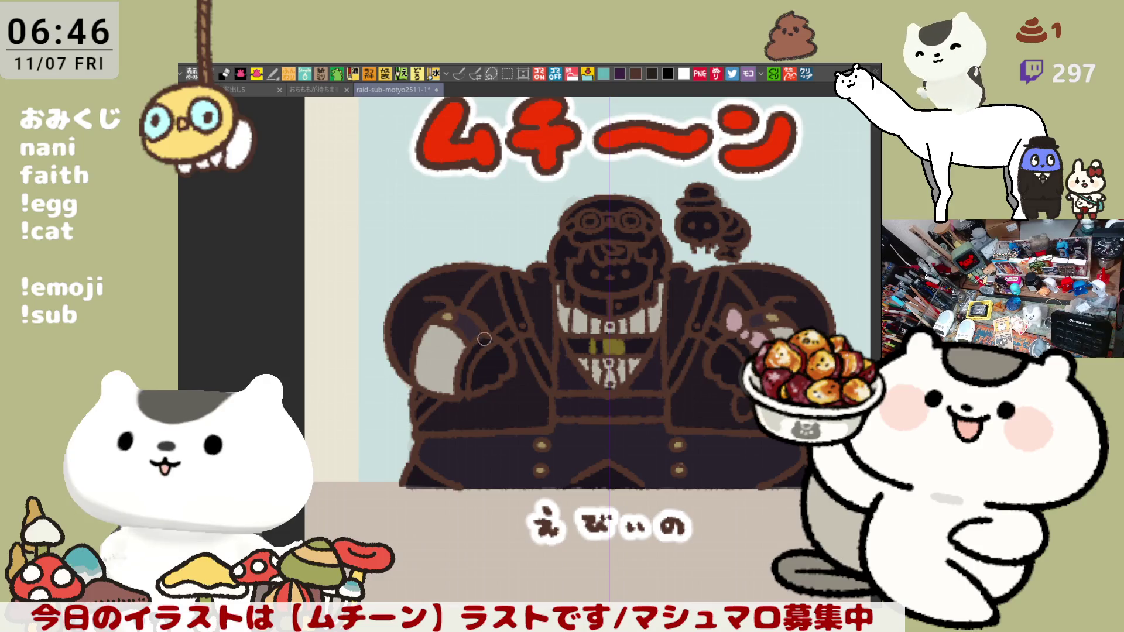
click(725, 317)
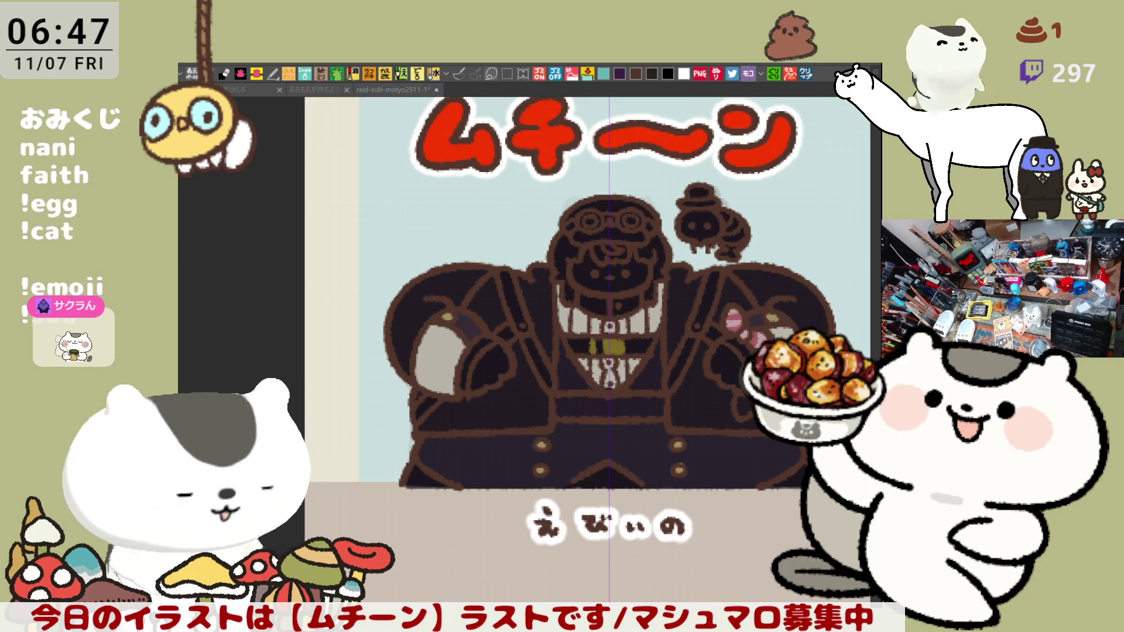
click(590, 281)
key(ctrl+z)
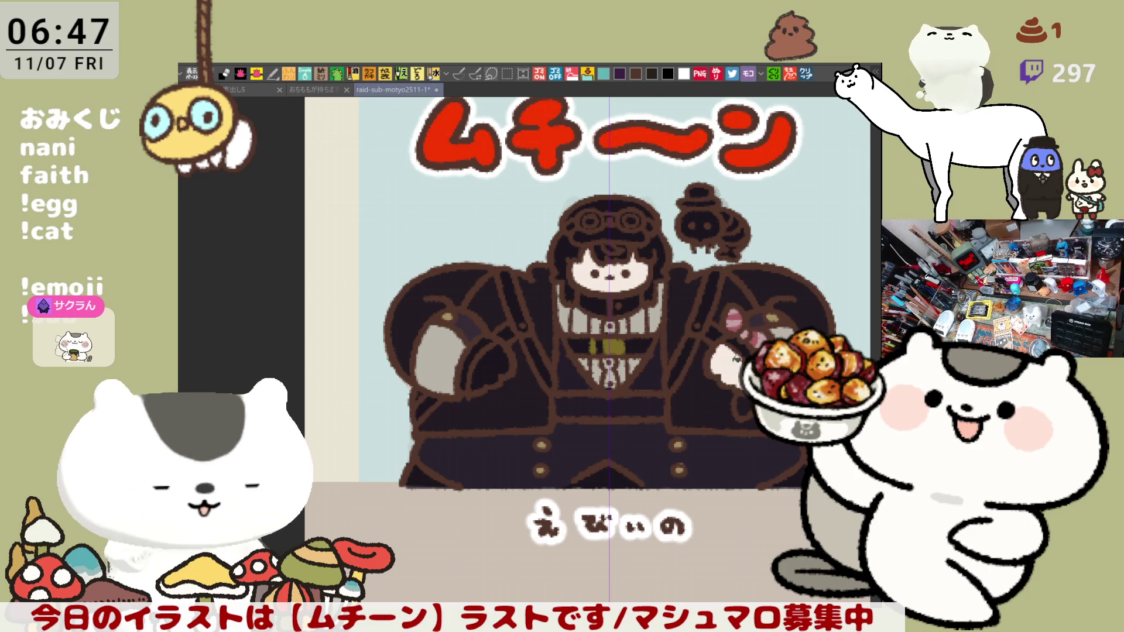
Paint a white left-sleeve highlight and orange hair on the left of the face
drag(487, 341, 463, 387)
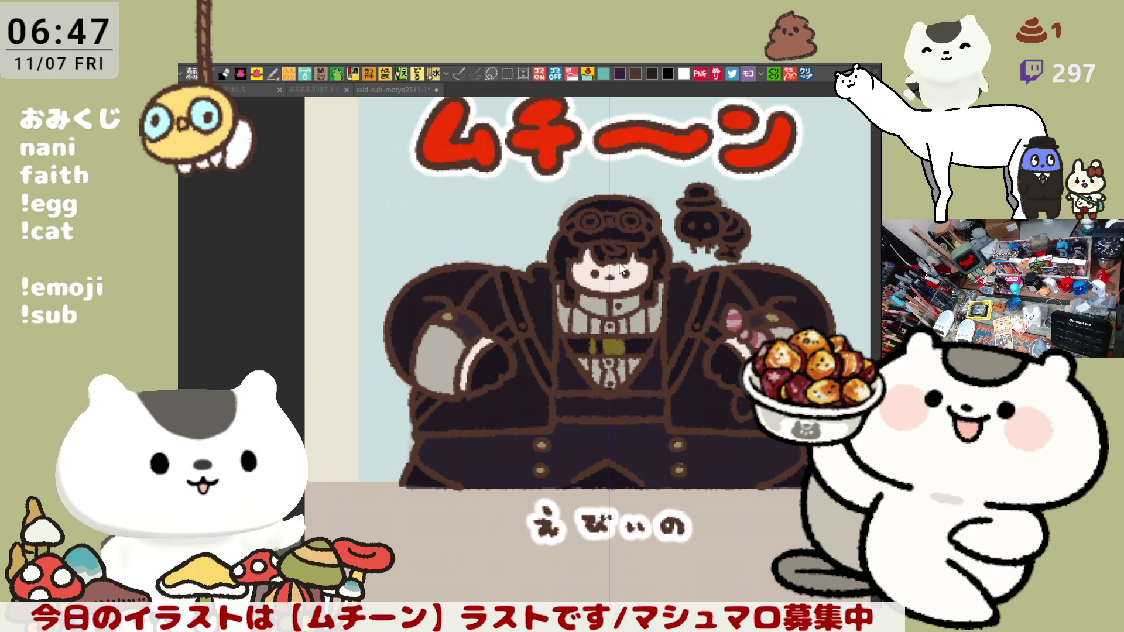
mouse_move(588, 243)
mouse_down()
mouse_move(568, 246)
mouse_move(560, 263)
mouse_up()
key(ctrl+z)
key(ctrl+y)
key(ctrl+z)
key(ctrl+y)
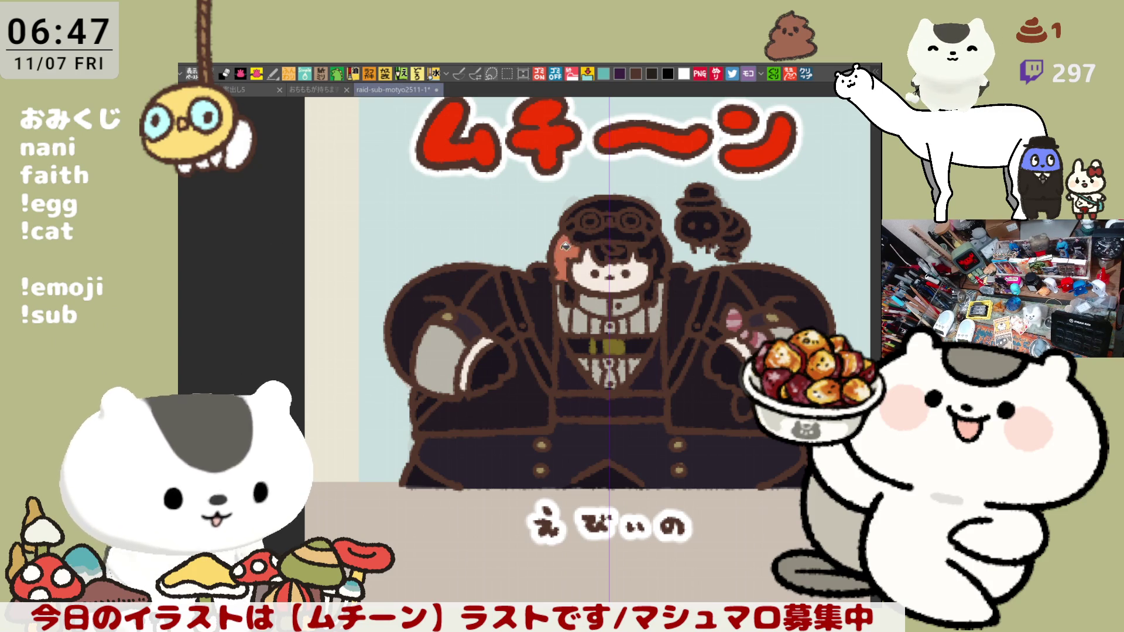
Extend orange hair over the top and right of the head and blush the left cheek pink
mouse_move(595, 252)
mouse_down()
mouse_move(626, 252)
mouse_move(598, 252)
mouse_move(624, 253)
mouse_move(574, 270)
mouse_move(564, 296)
mouse_move(568, 287)
mouse_up()
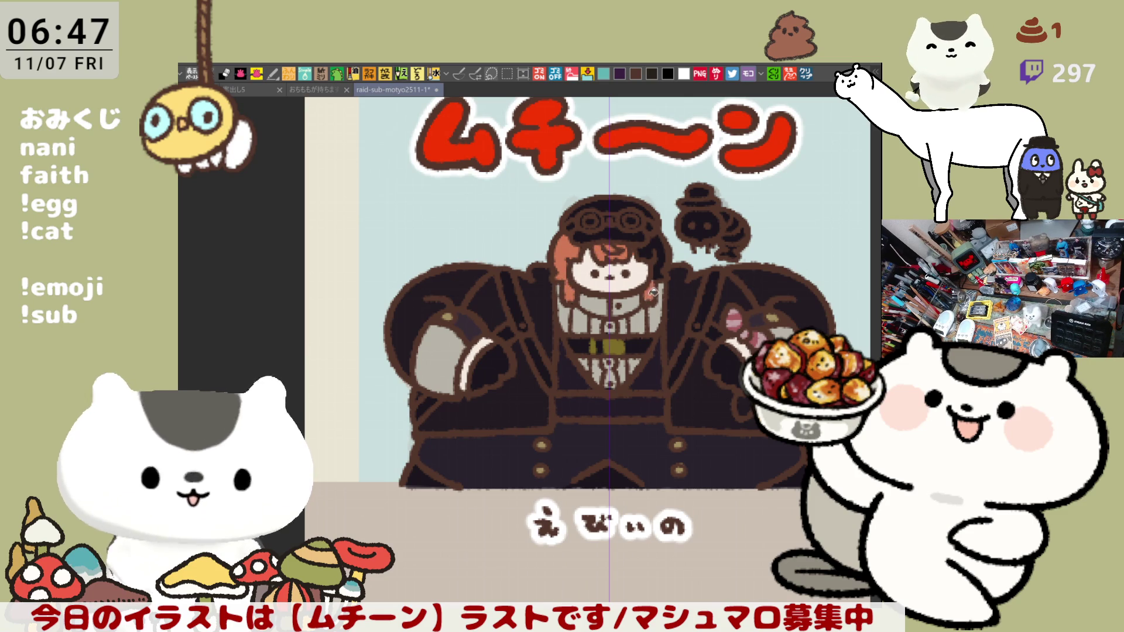
mouse_move(659, 269)
mouse_down()
mouse_move(682, 236)
mouse_move(654, 246)
mouse_up()
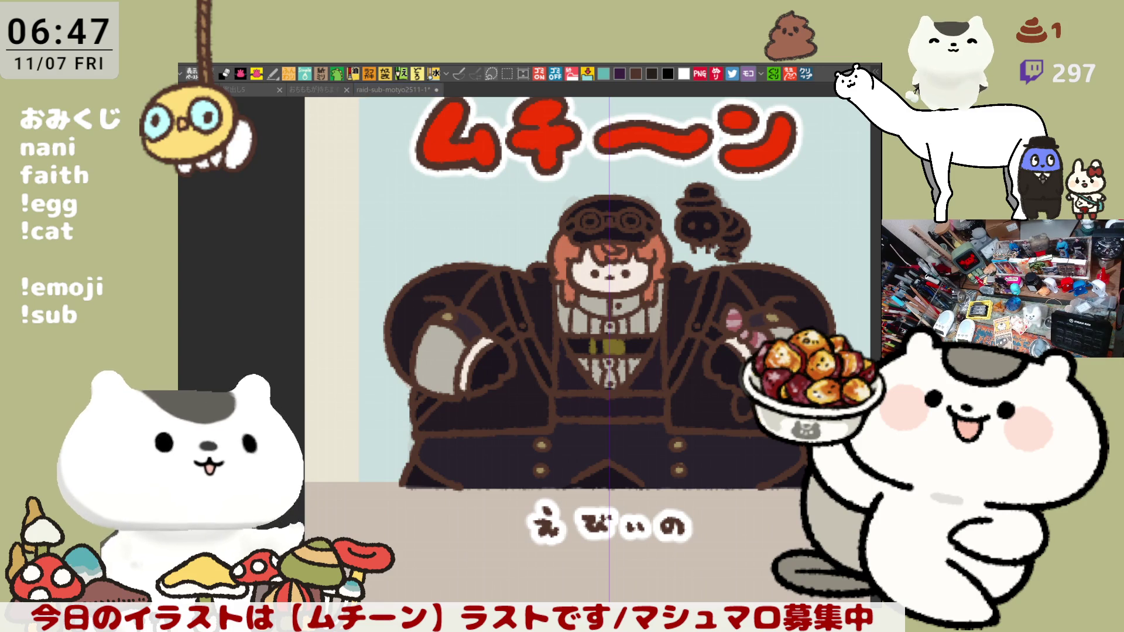
drag(581, 275, 580, 273)
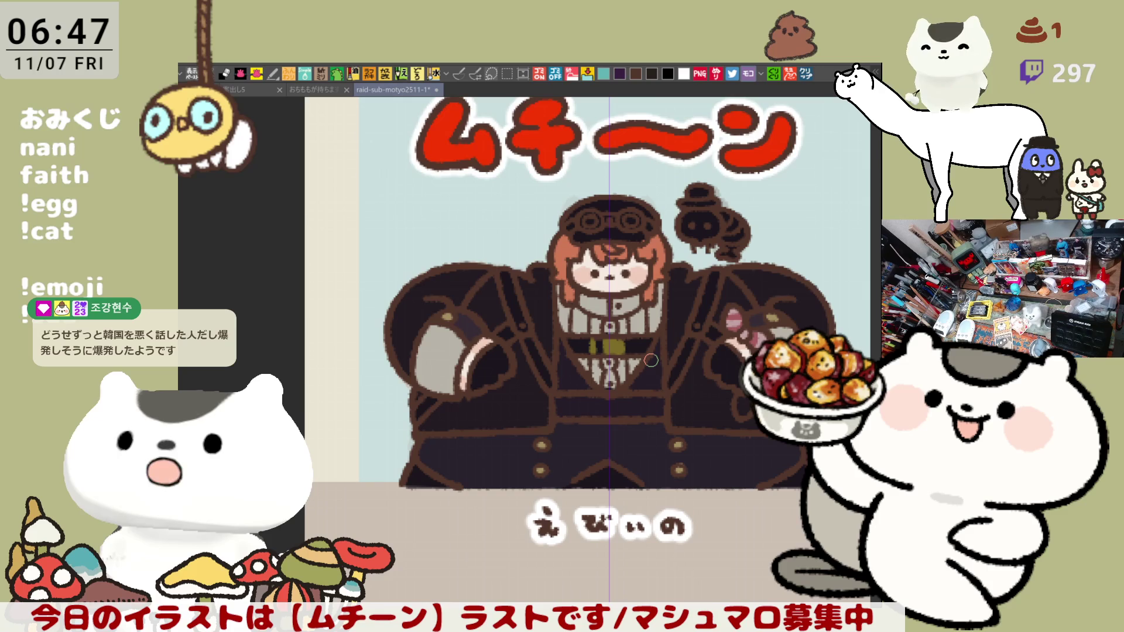
drag(756, 345, 717, 367)
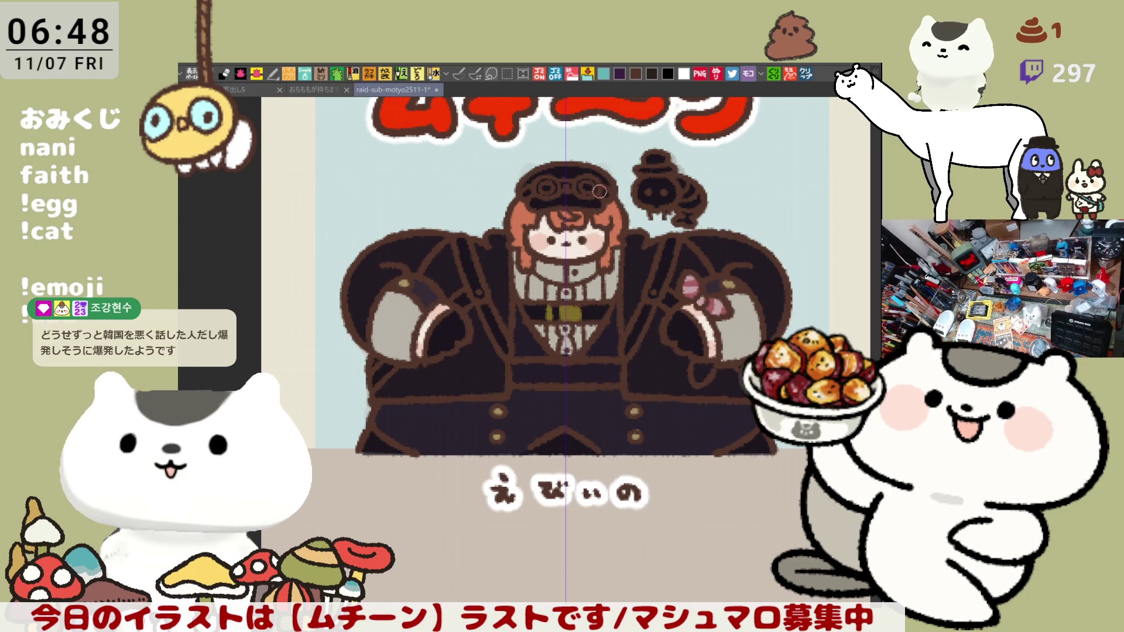
Repaint the goggle ring lighter brown and paint both goggle lenses grey
scroll(584, 207, up, 5)
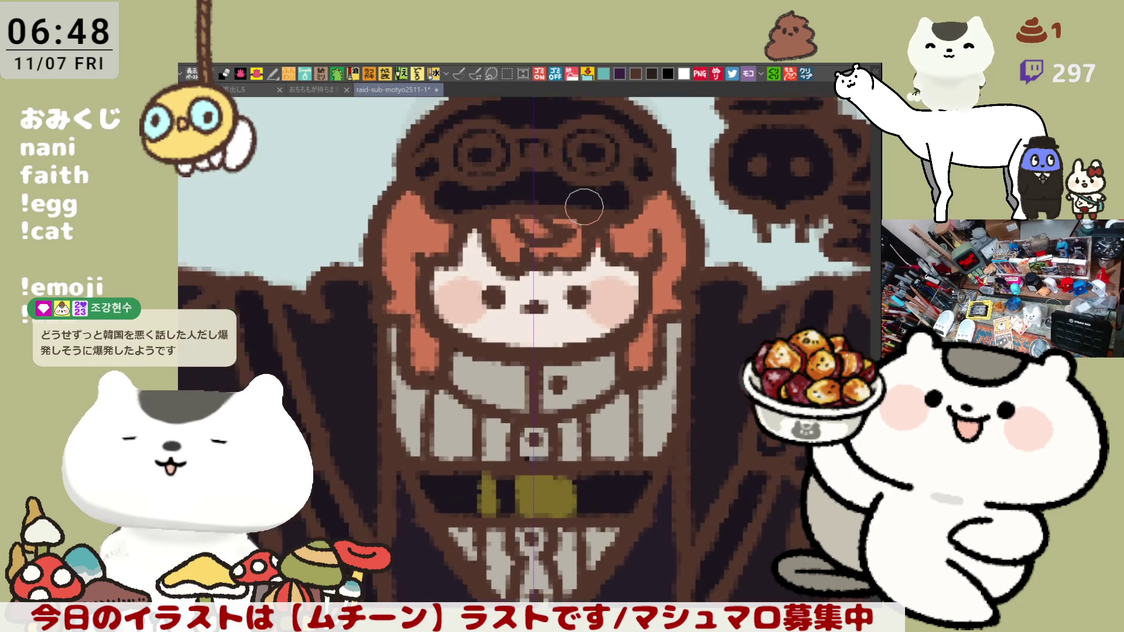
drag(584, 207, 565, 316)
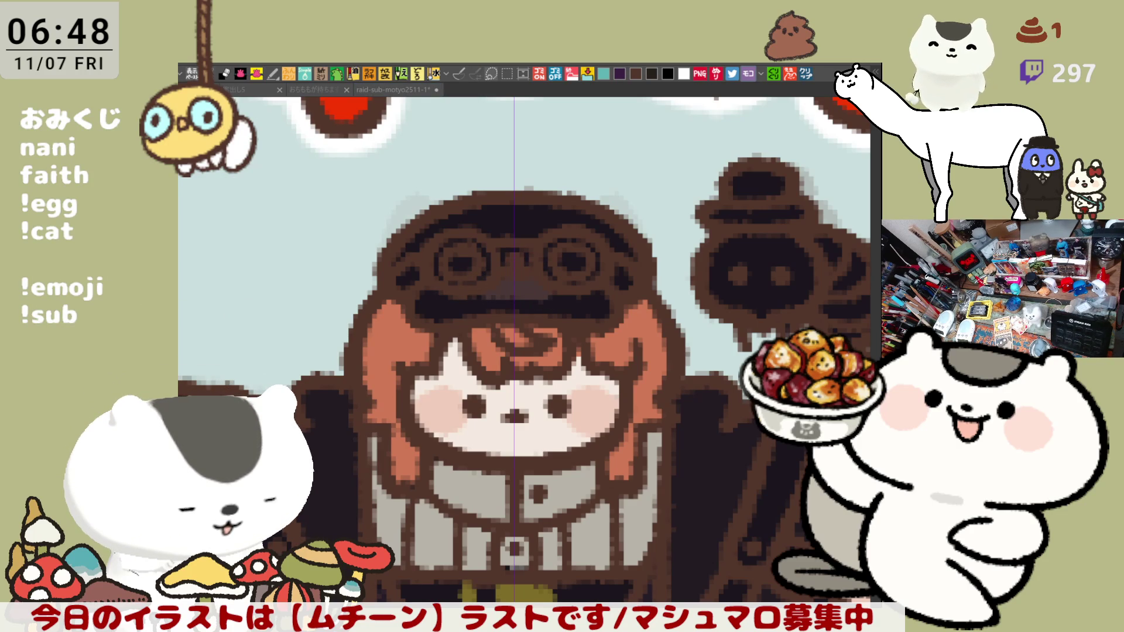
mouse_move(475, 246)
mouse_down()
mouse_move(440, 273)
mouse_move(464, 258)
mouse_move(565, 249)
mouse_move(547, 258)
mouse_move(584, 242)
mouse_up()
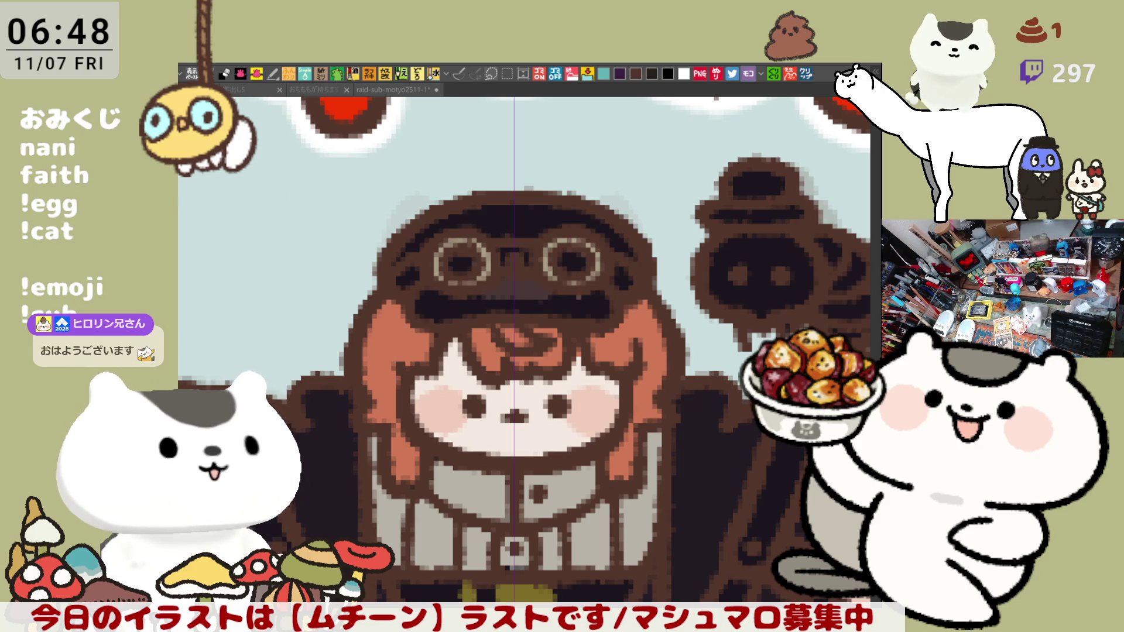
click(462, 264)
click(571, 263)
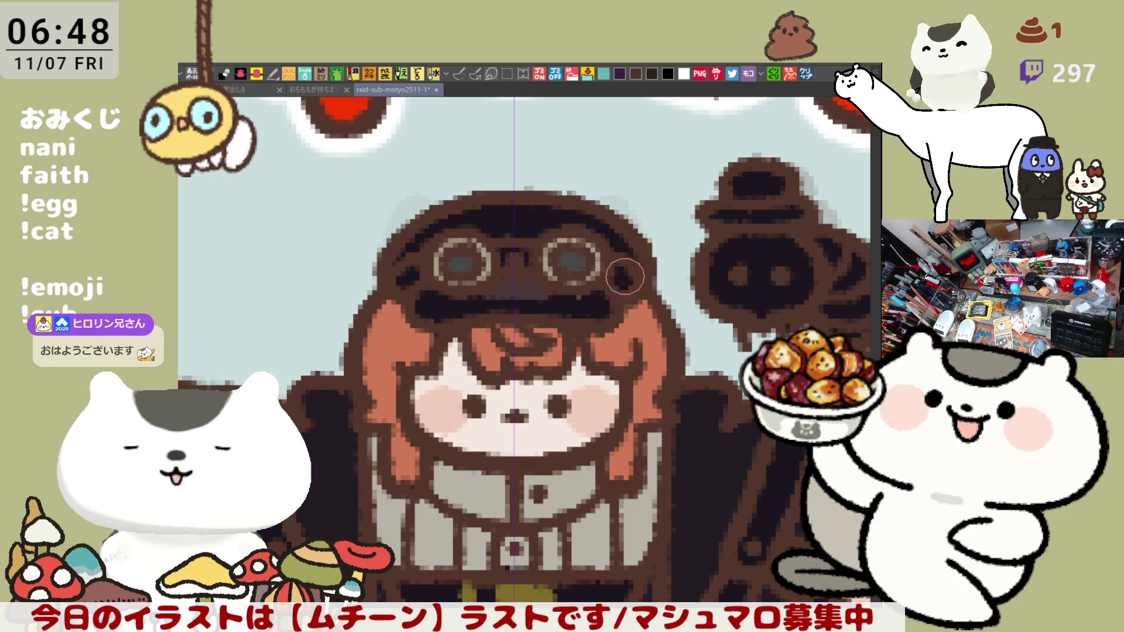
Tint the hat purple between and above the goggles
scroll(668, 322, down, 3)
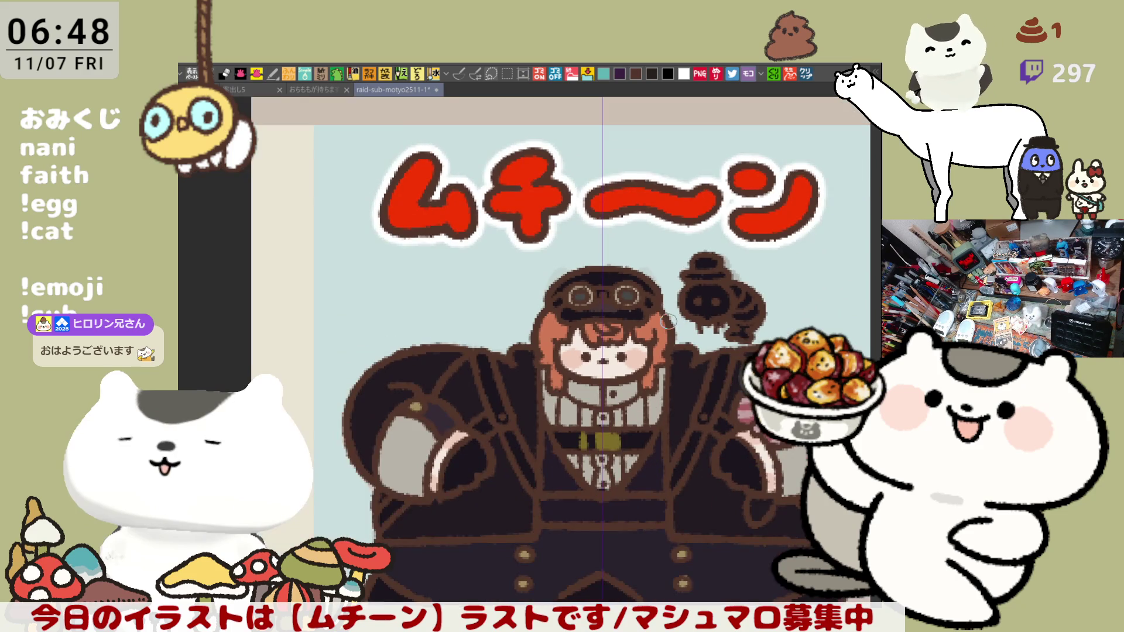
scroll(668, 322, down, 3)
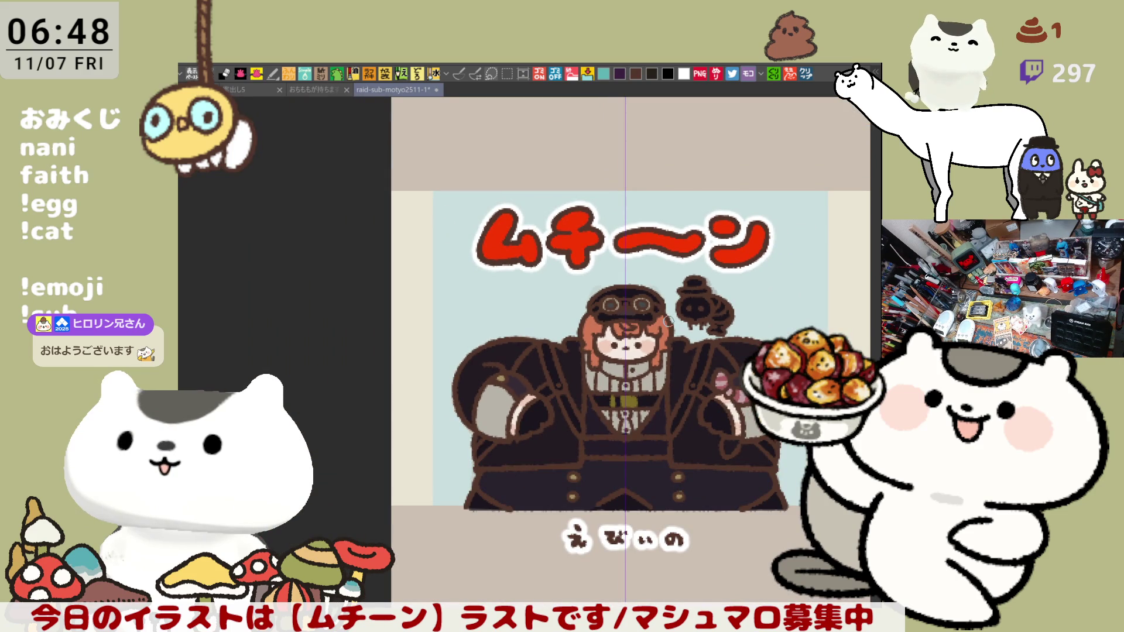
scroll(668, 321, up, 5)
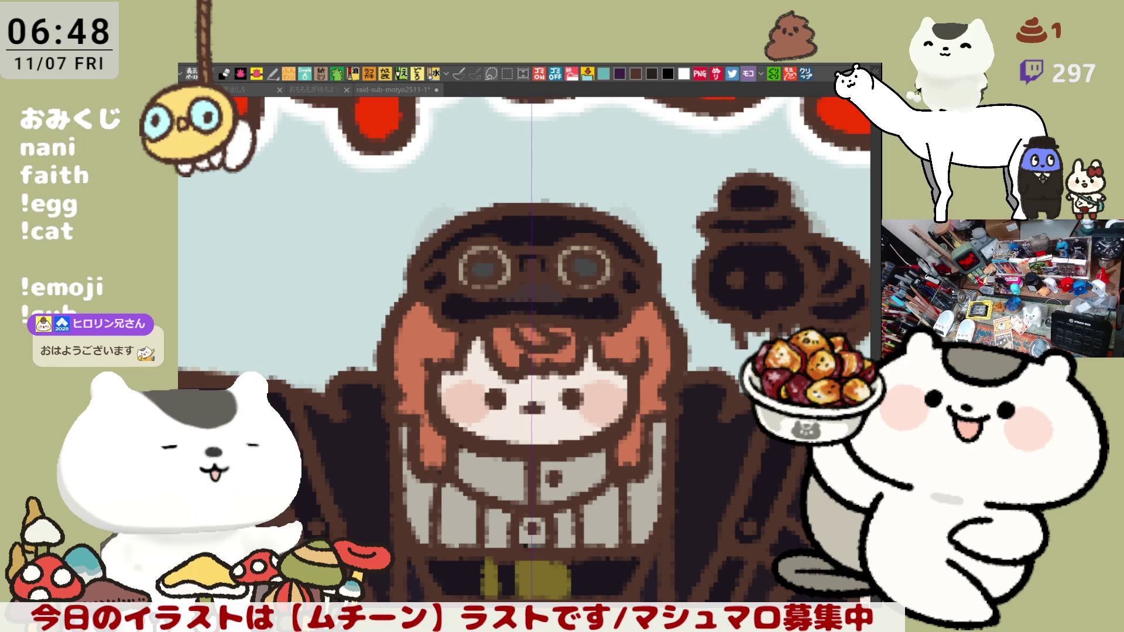
click(479, 300)
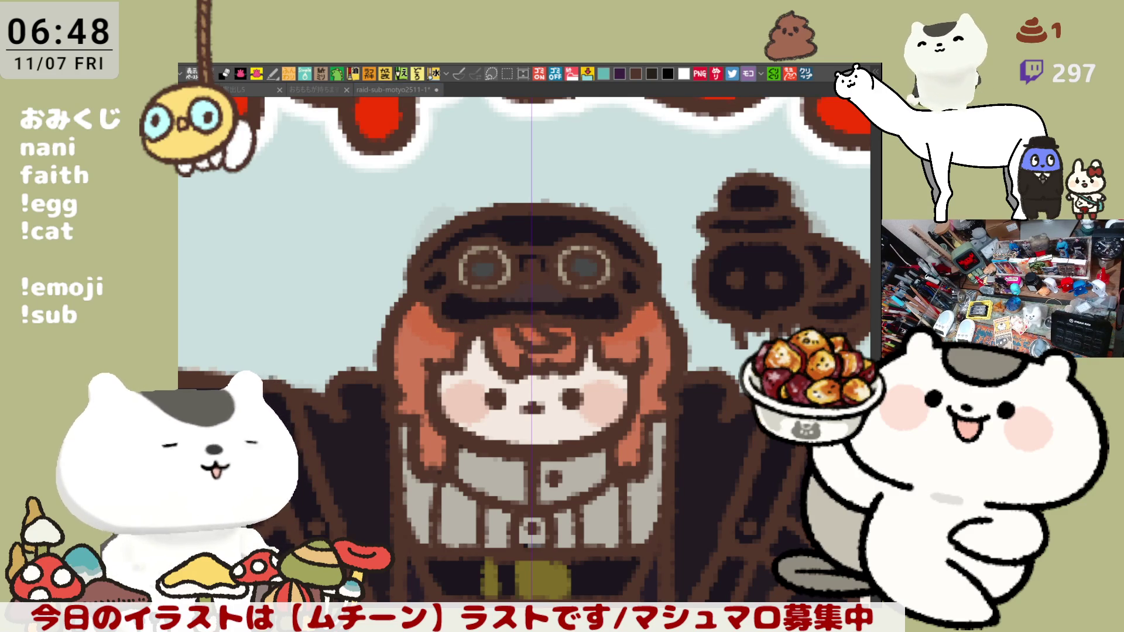
mouse_move(576, 311)
mouse_down()
mouse_move(506, 289)
mouse_move(472, 293)
mouse_move(599, 303)
mouse_up()
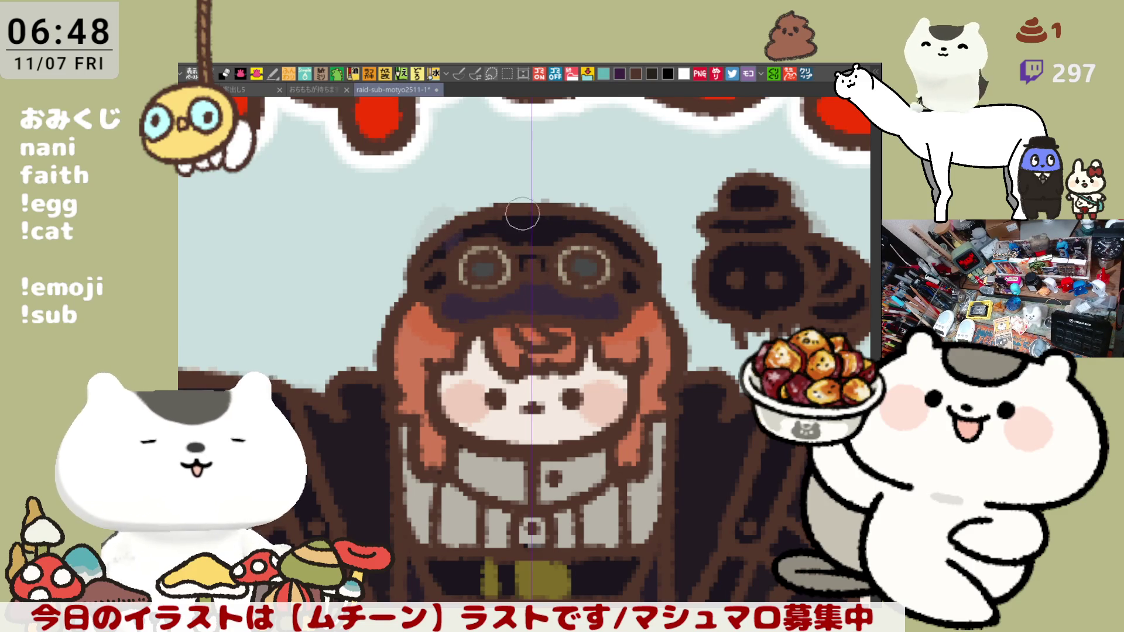
drag(613, 244, 469, 231)
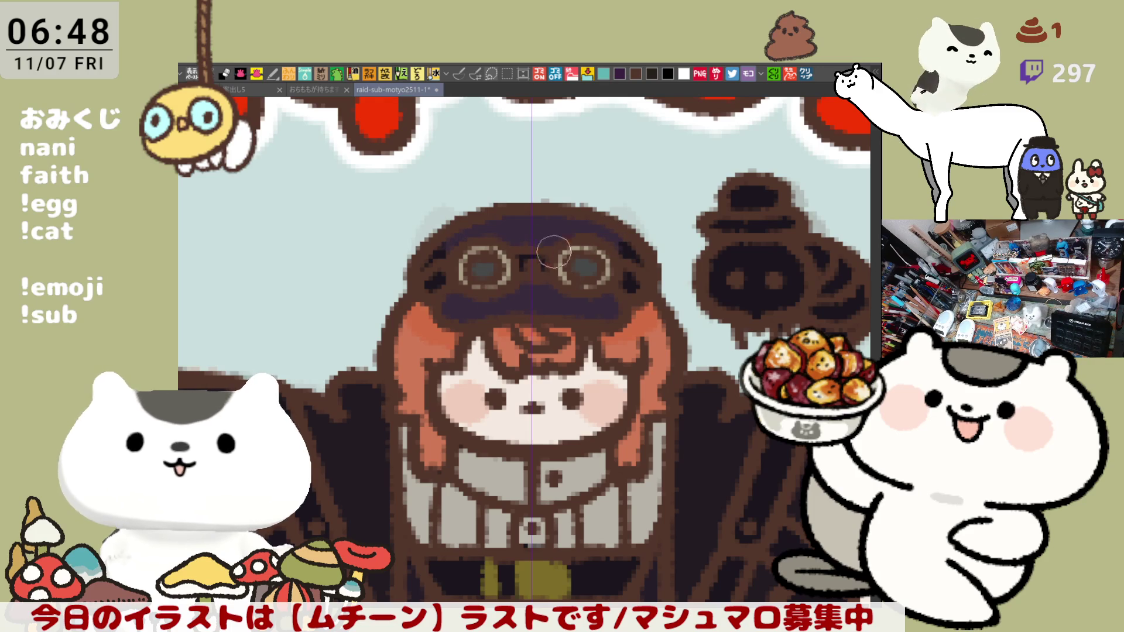
scroll(594, 304, down, 8)
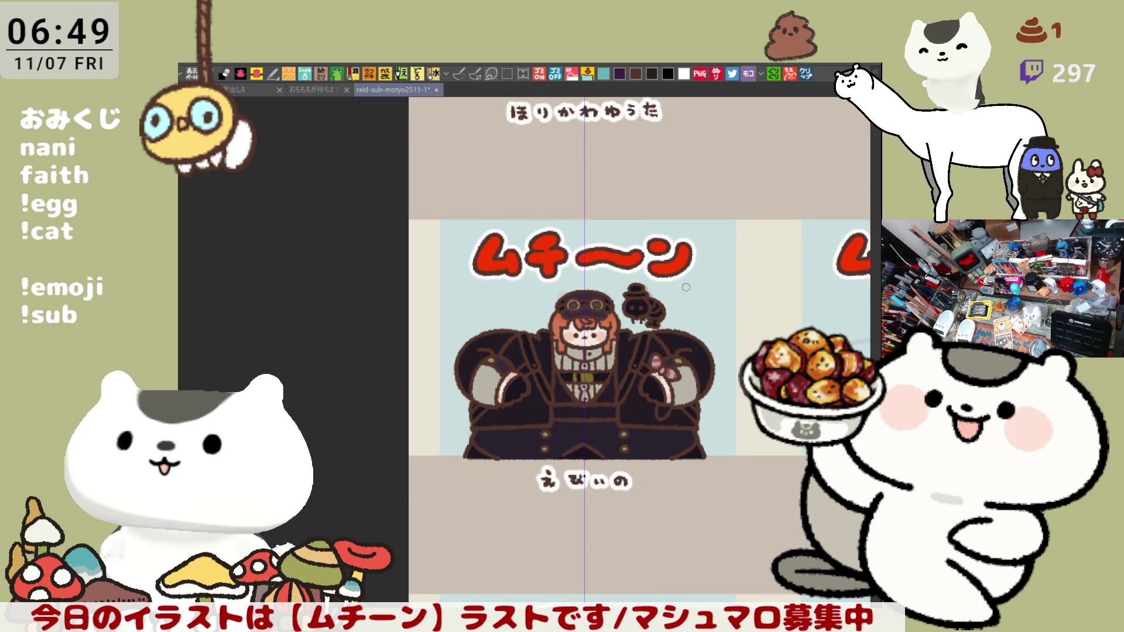
Fill the small hat character's face red with the Fill bucket and return to the round brush
scroll(682, 287, up, 8)
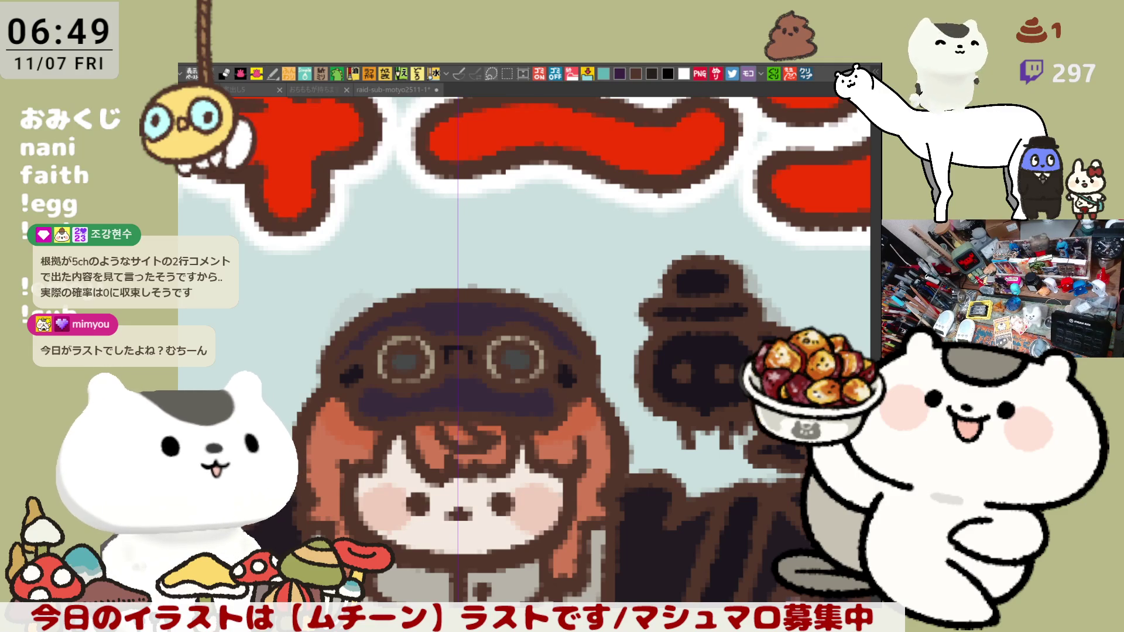
click(723, 346)
key(p)
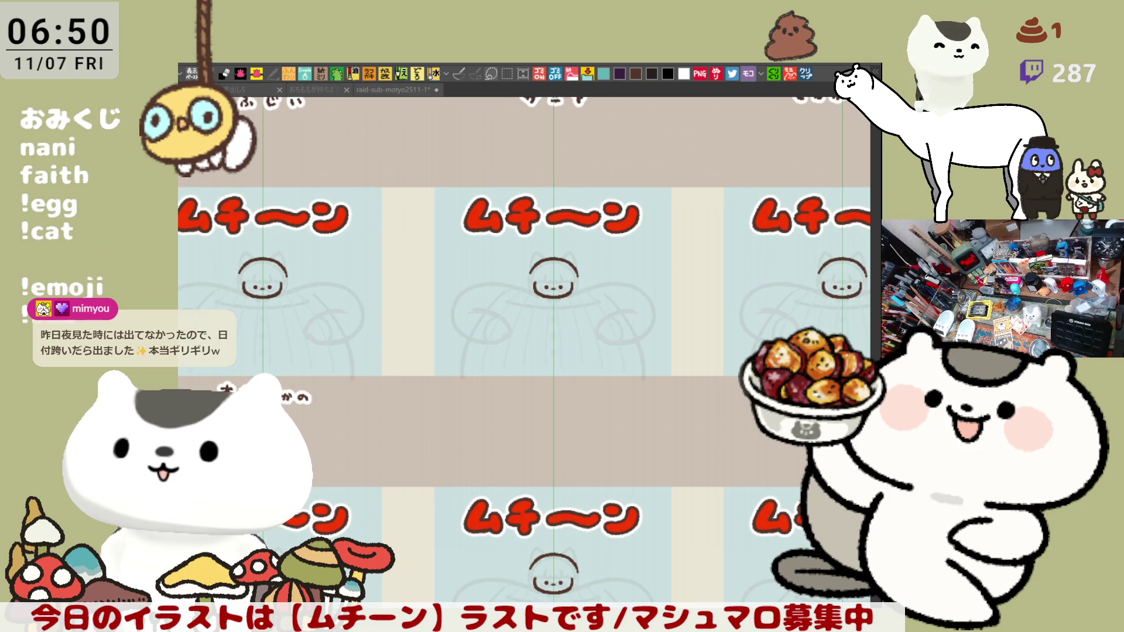
scroll(546, 392, down, 5)
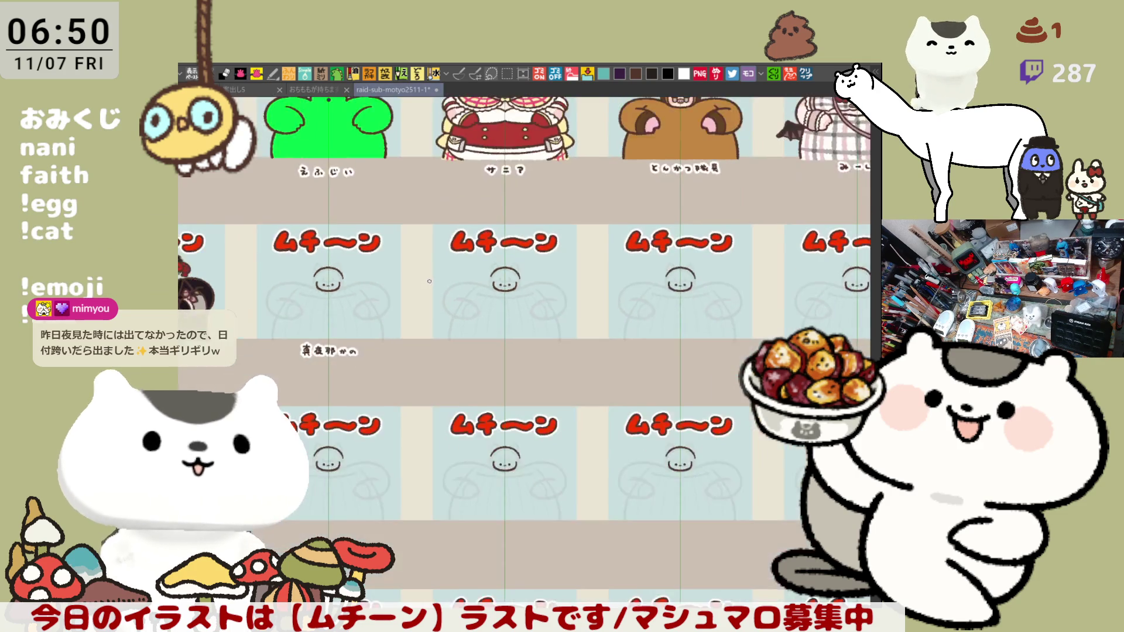
Frame the blank panel's name strip, pick dark brown, and clear the trial strokes
scroll(547, 392, up, 8)
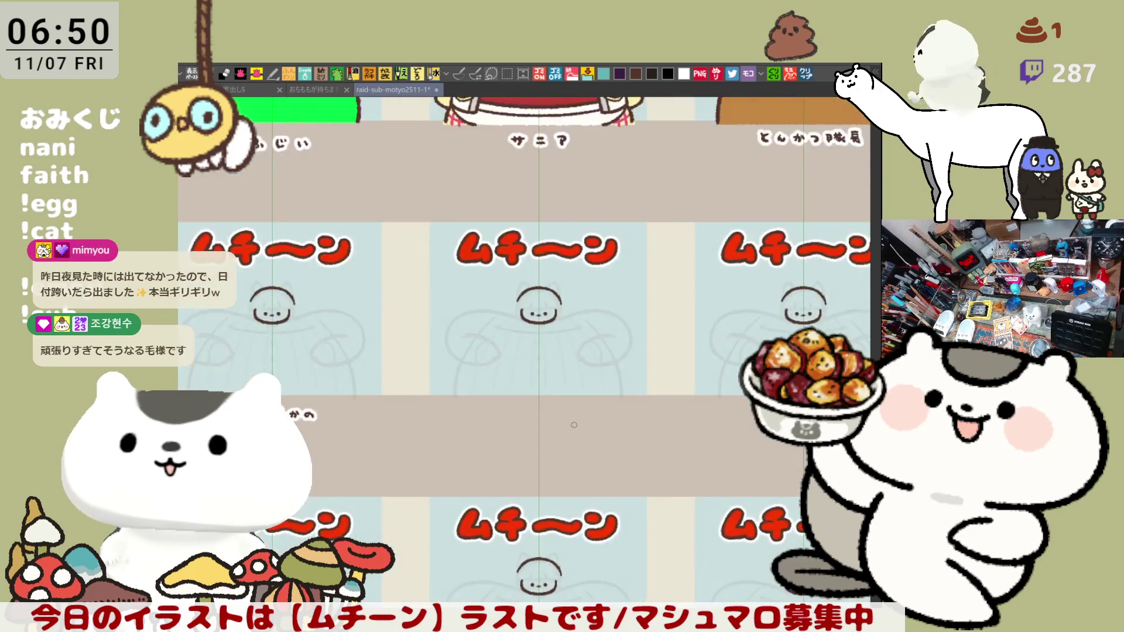
drag(572, 457, 489, 419)
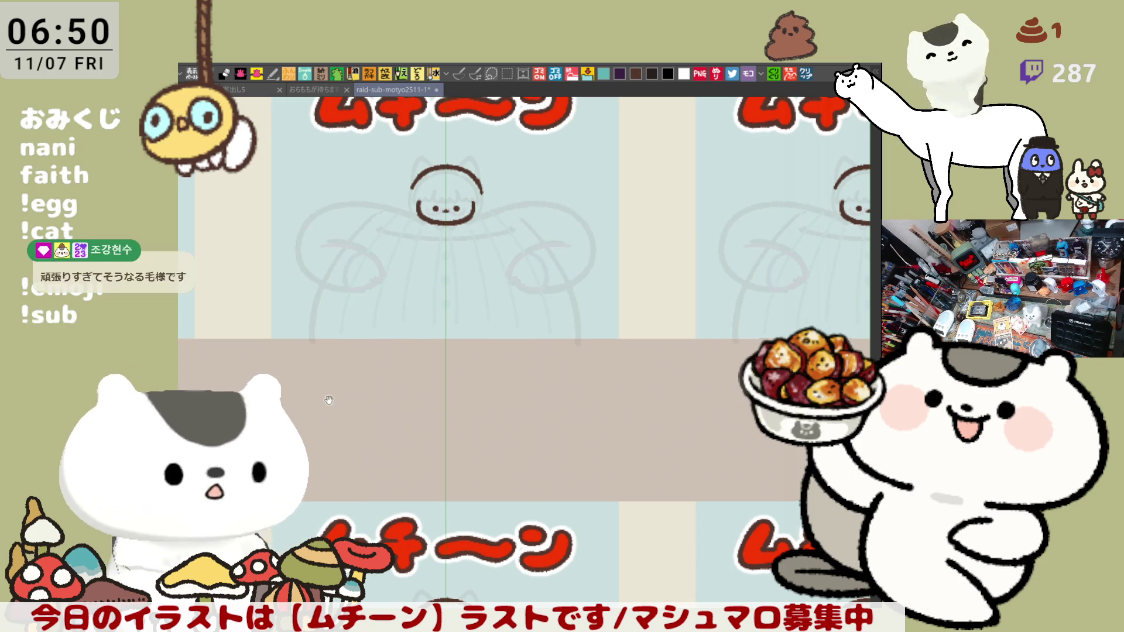
scroll(416, 418, up, 4)
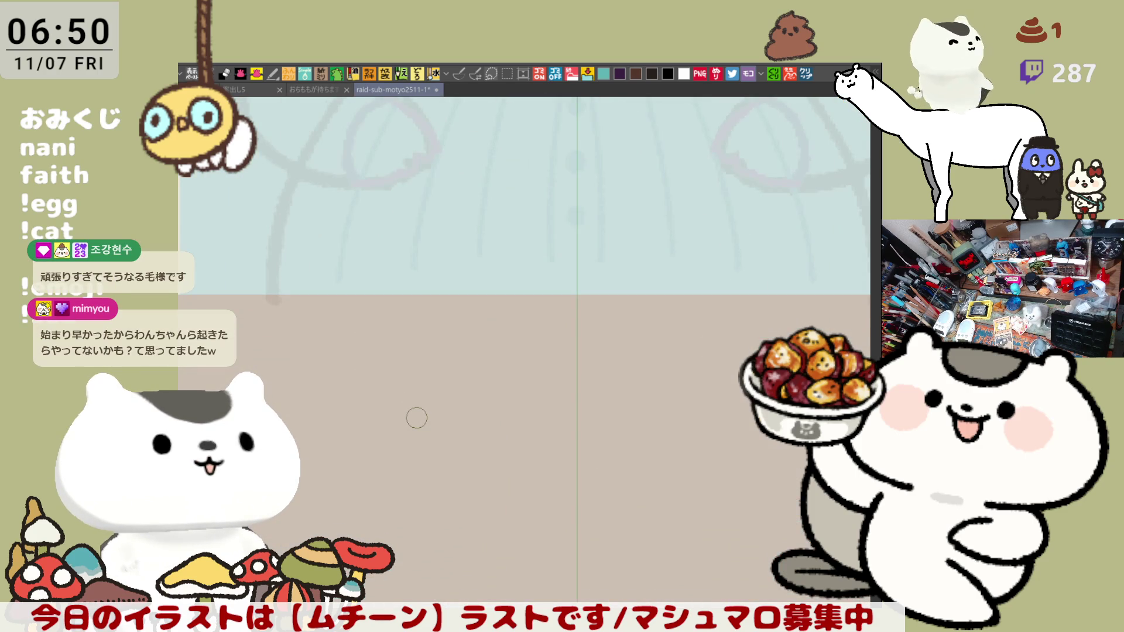
click(631, 75)
mouse_move(494, 331)
mouse_down()
mouse_move(386, 300)
mouse_move(462, 275)
mouse_move(452, 295)
mouse_up()
key(ctrl+z)
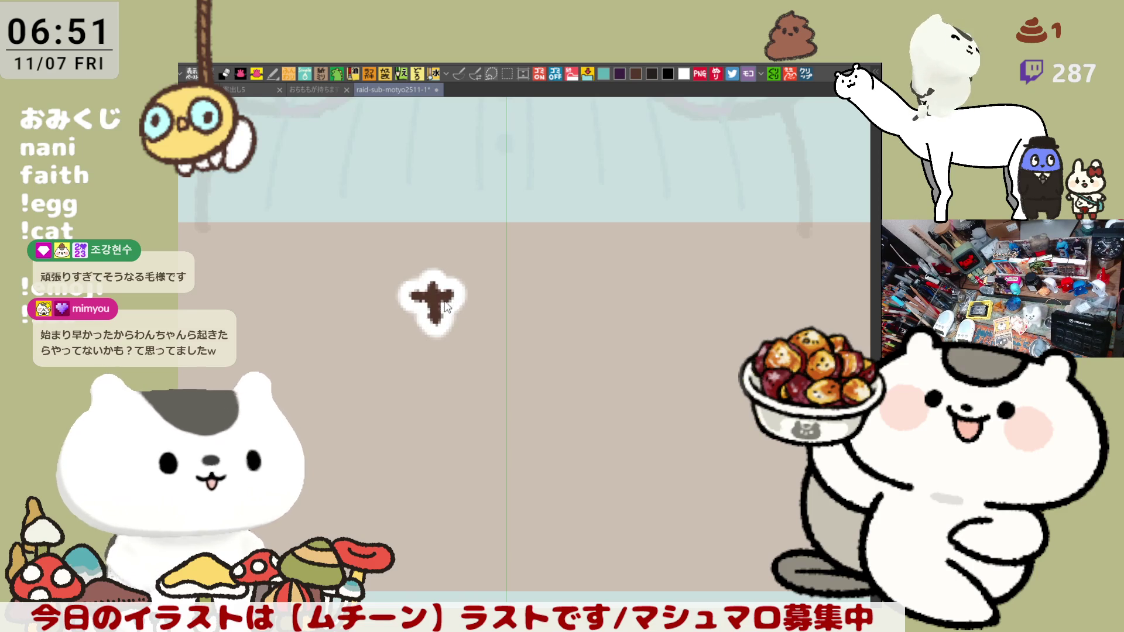
key(Delete)
Hand-letter the viewer's name in dark brown in the label strip, redrawing the last letter
mouse_move(417, 299)
mouse_down()
mouse_move(462, 301)
mouse_move(435, 328)
mouse_move(471, 335)
mouse_up()
drag(530, 294, 563, 333)
drag(571, 296, 561, 342)
mouse_move(641, 317)
mouse_down()
mouse_move(331, 328)
mouse_move(435, 326)
mouse_move(364, 311)
mouse_move(388, 331)
mouse_move(452, 331)
mouse_move(450, 295)
mouse_move(477, 331)
mouse_move(510, 322)
mouse_move(476, 331)
mouse_up()
key(ctrl+z)
key(ctrl+z)
key(ctrl+z)
mouse_move(476, 308)
mouse_down()
mouse_move(496, 331)
mouse_move(542, 321)
mouse_move(530, 345)
mouse_up()
mouse_move(589, 301)
mouse_down()
mouse_move(580, 328)
mouse_move(592, 303)
mouse_move(637, 322)
mouse_up()
Move the view back up to the row of coloured character panels
scroll(454, 286, down, 8)
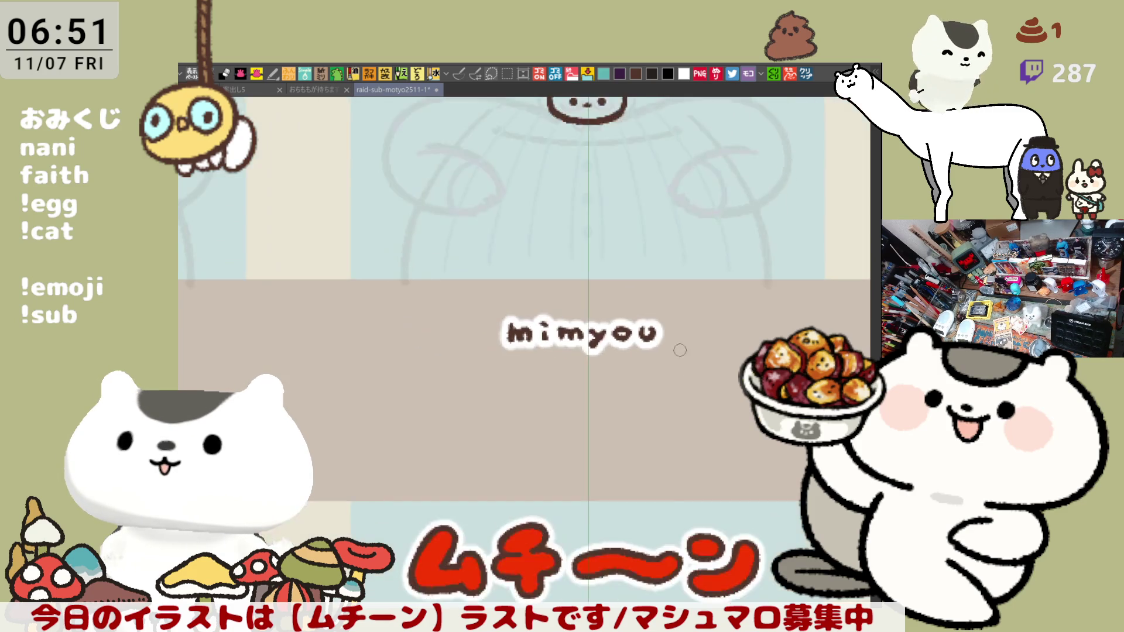
mouse_move(454, 285)
mouse_down()
mouse_move(445, 439)
mouse_move(439, 404)
mouse_up()
scroll(433, 446, up, 3)
scroll(433, 447, up, 4)
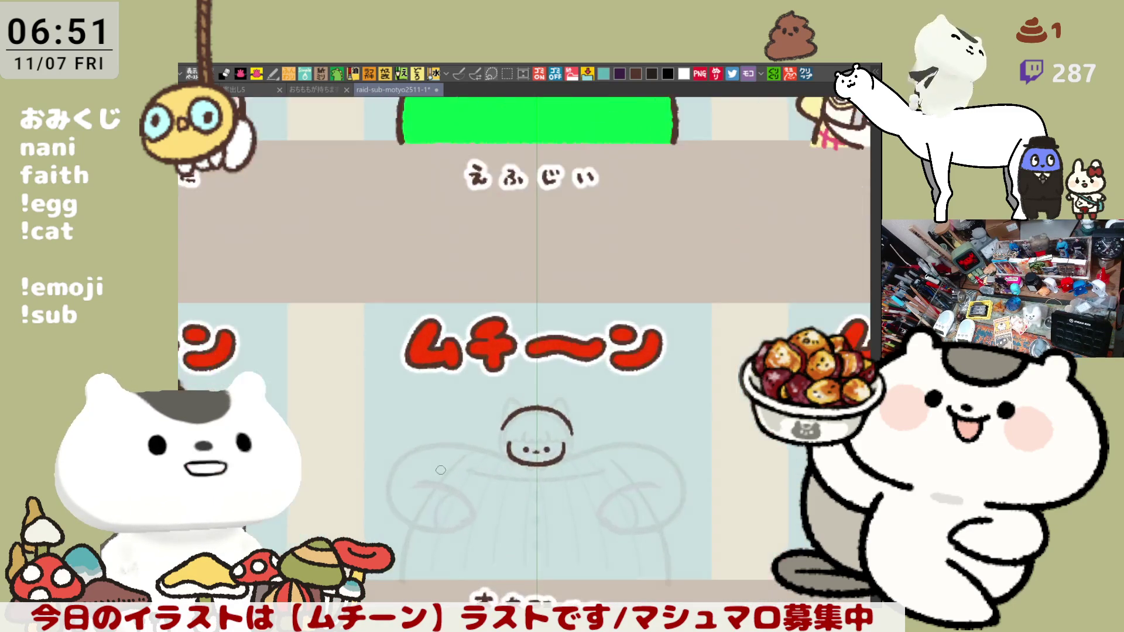
scroll(387, 411, down, 4)
scroll(387, 411, down, 4)
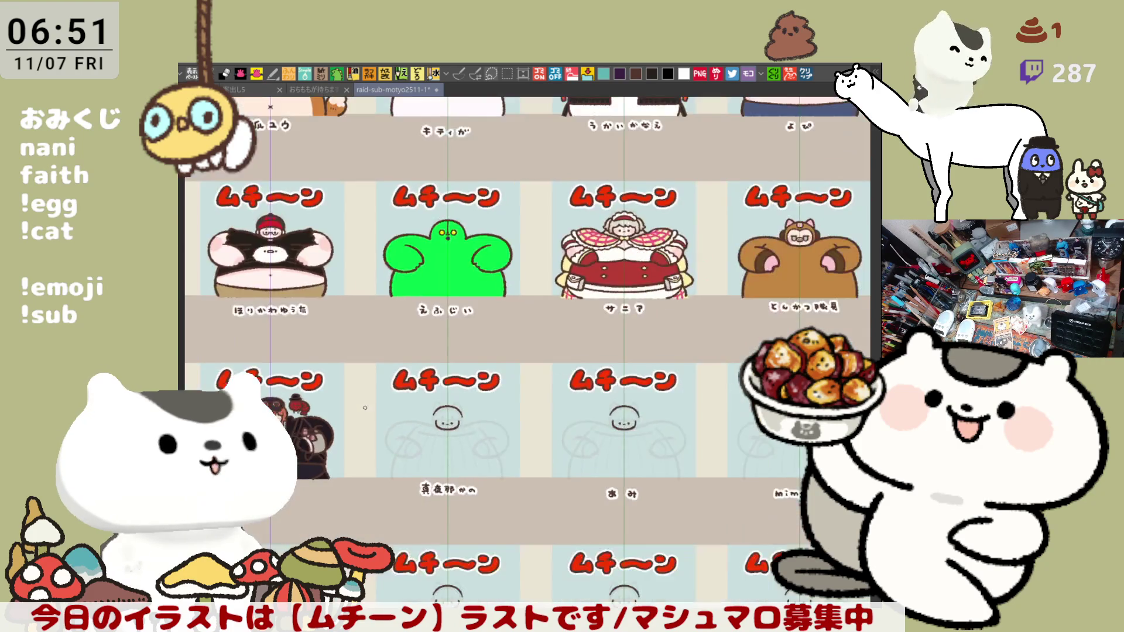
Brush darker segment lines across the red shrimp beside the uniformed character
scroll(357, 394, up, 5)
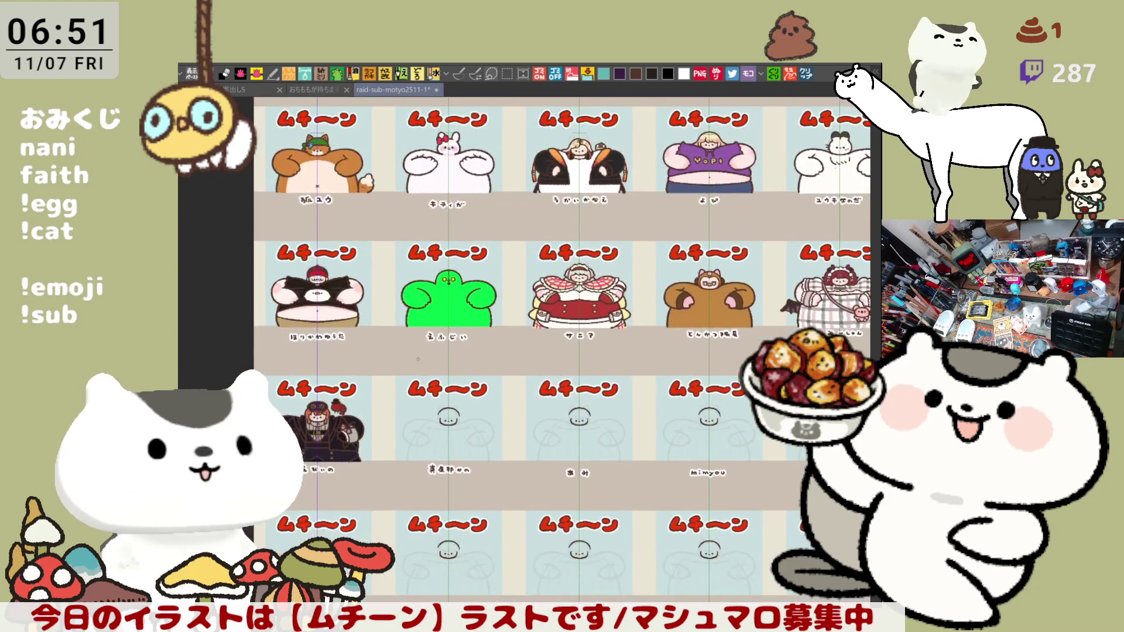
scroll(345, 389, up, 3)
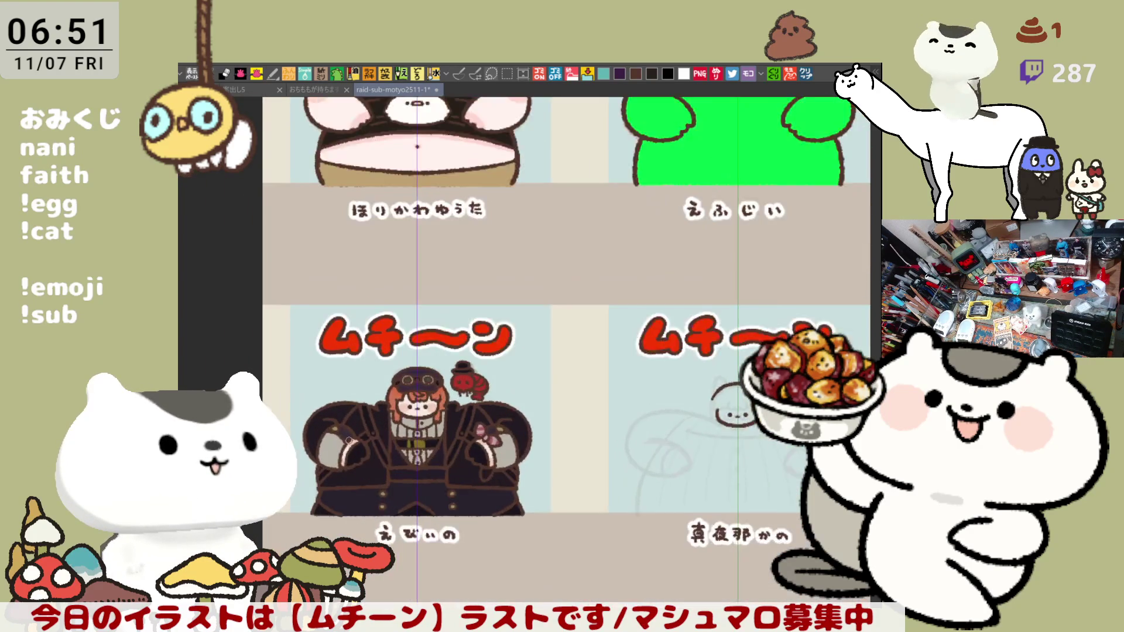
scroll(349, 441, up, 1)
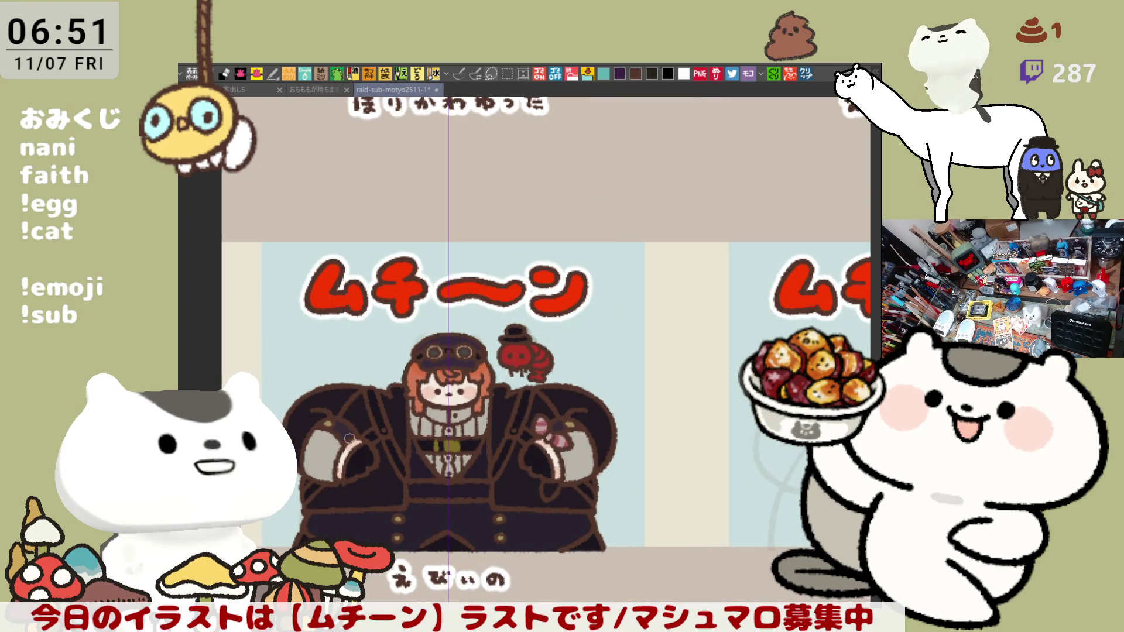
scroll(349, 439, up, 2)
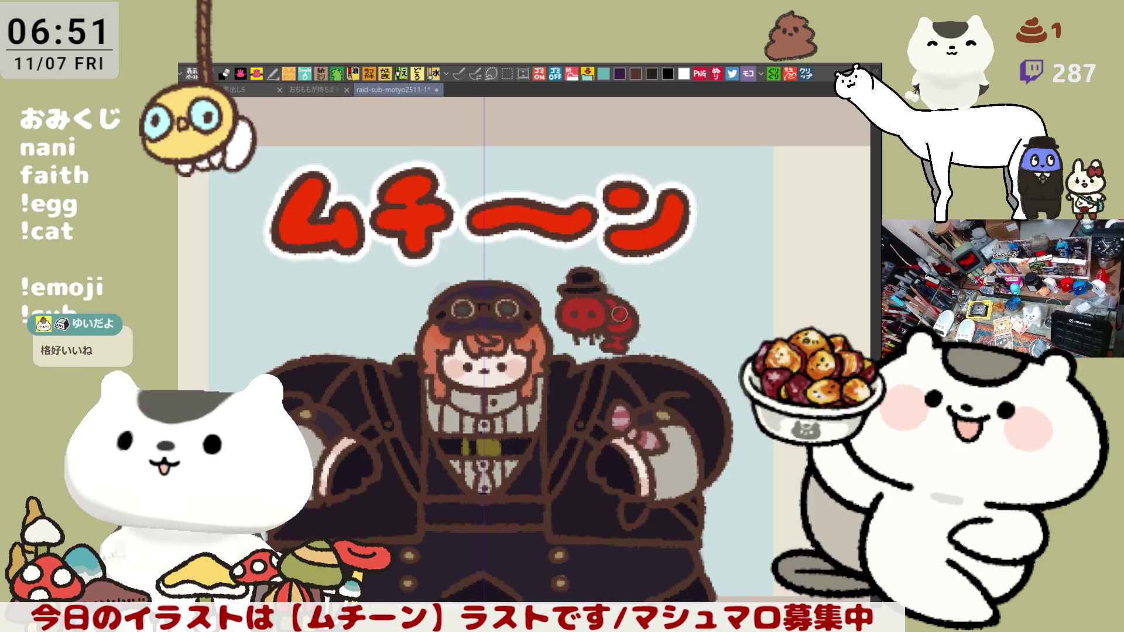
drag(619, 315, 636, 332)
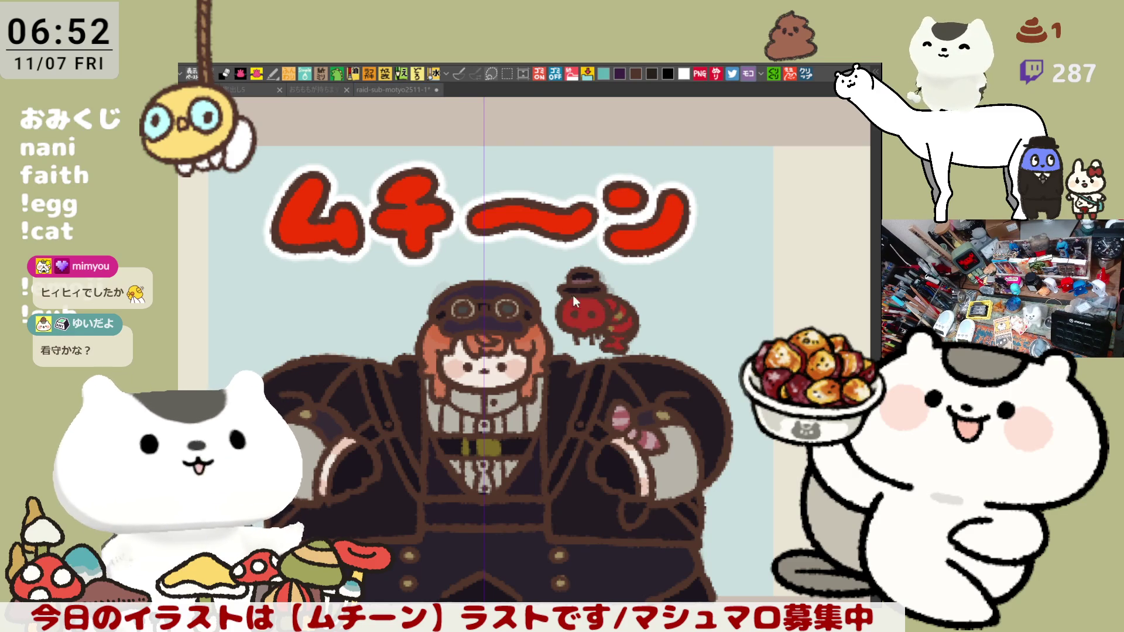
click(500, 321)
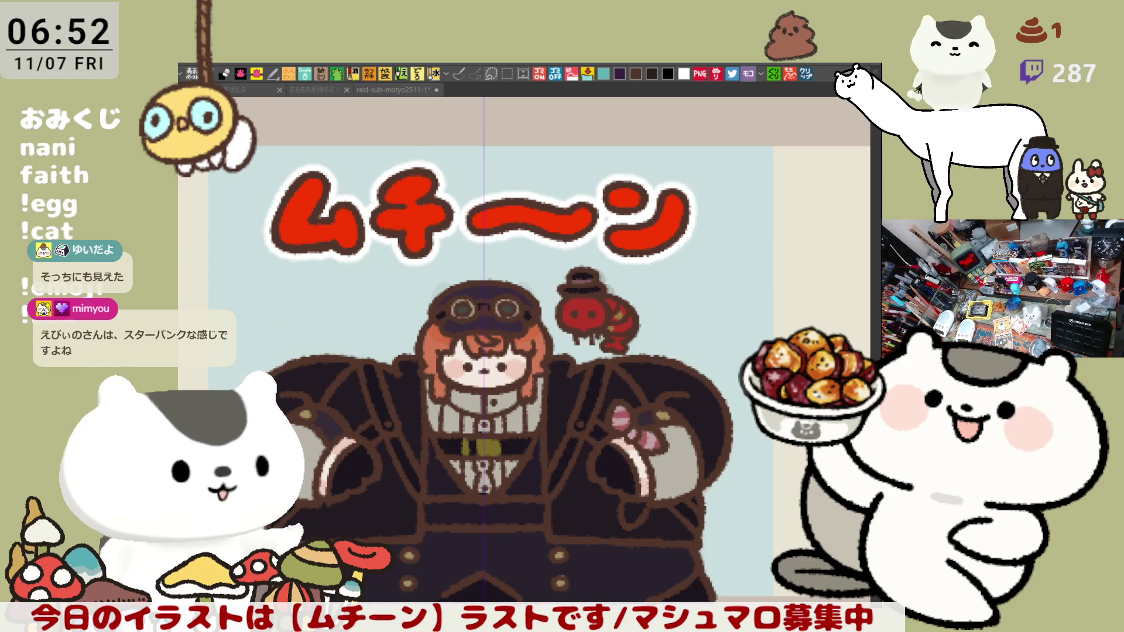
click(565, 327)
scroll(565, 326, down, 1)
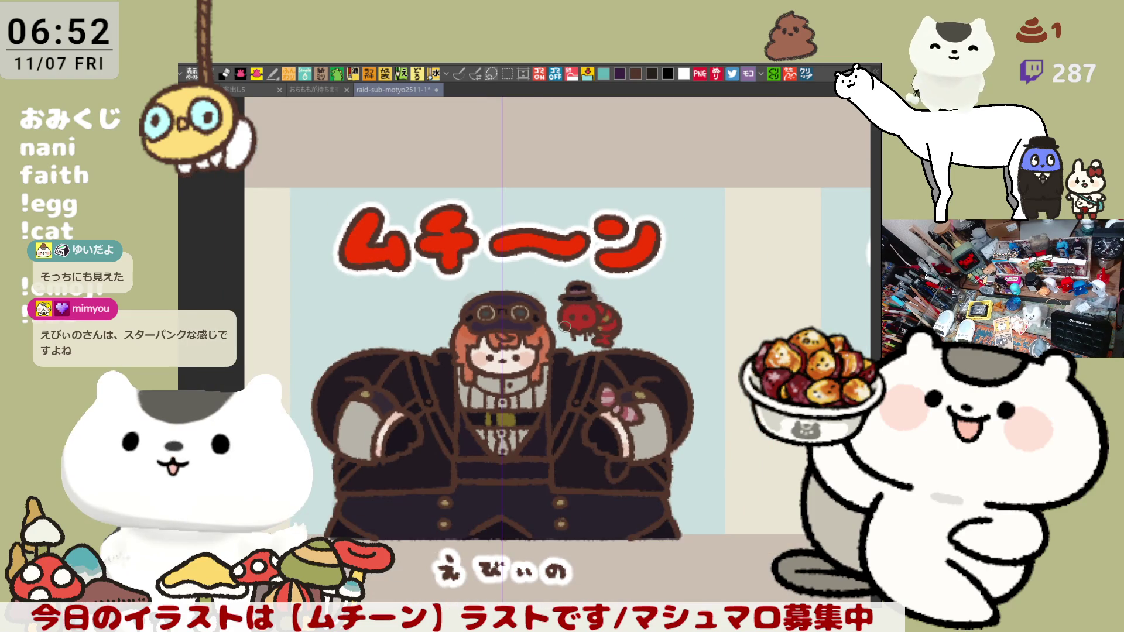
scroll(565, 327, up, 1)
scroll(565, 327, up, 1)
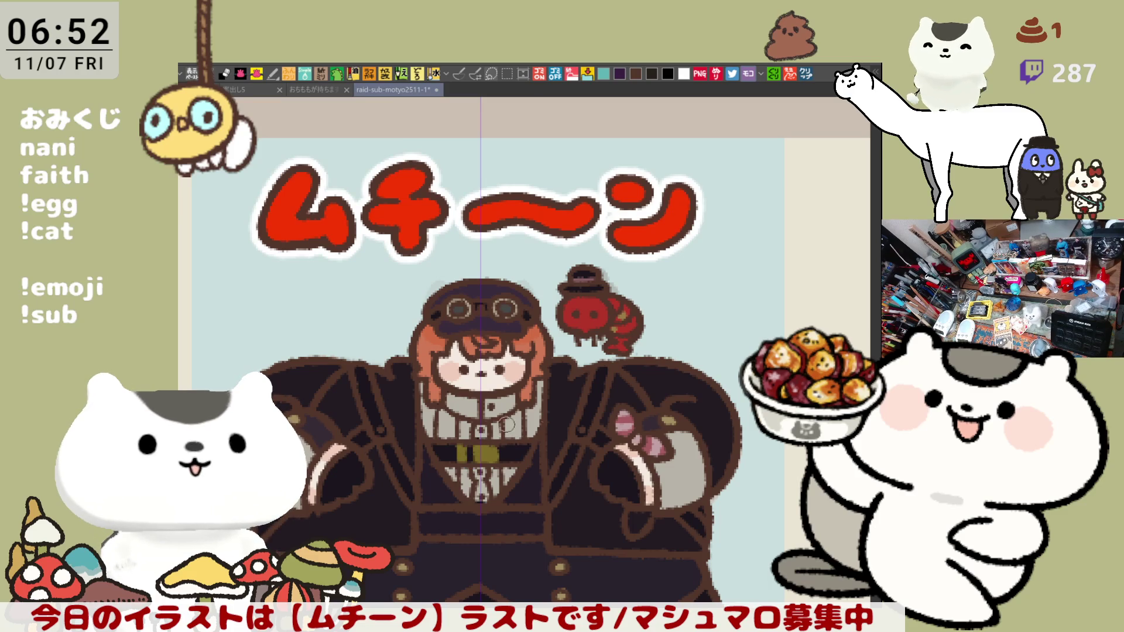
scroll(506, 425, down, 2)
key(ctrl+s)
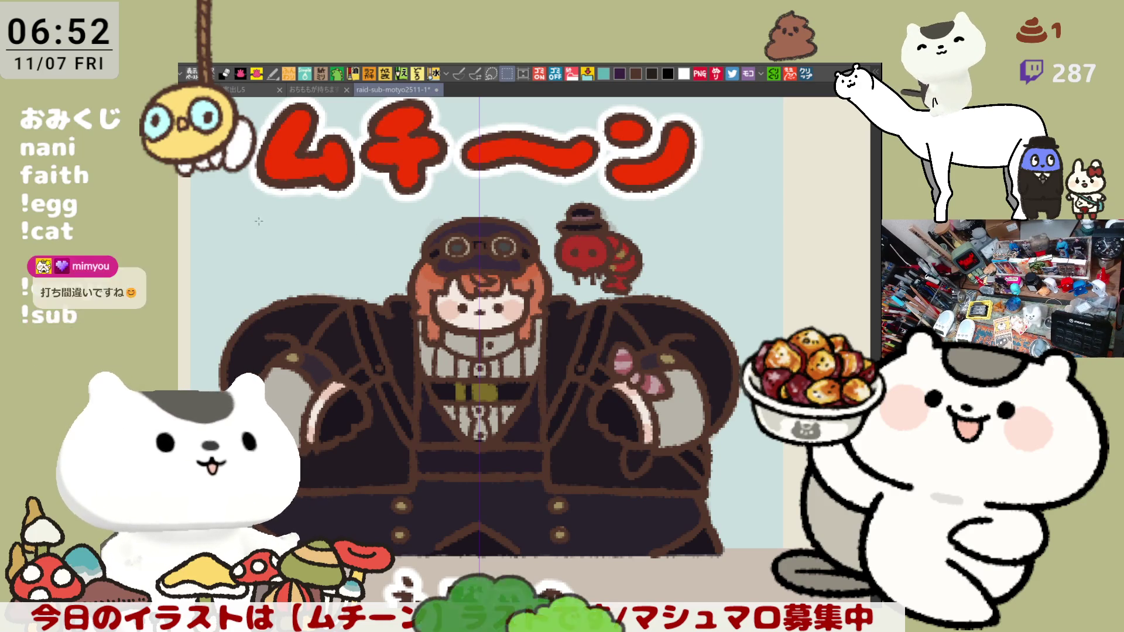
Marquee-select the uniformed character and pan to the uncoloured sketch panel's head
mouse_move(209, 176)
mouse_down()
mouse_move(516, 436)
mouse_move(732, 590)
mouse_move(770, 592)
mouse_up()
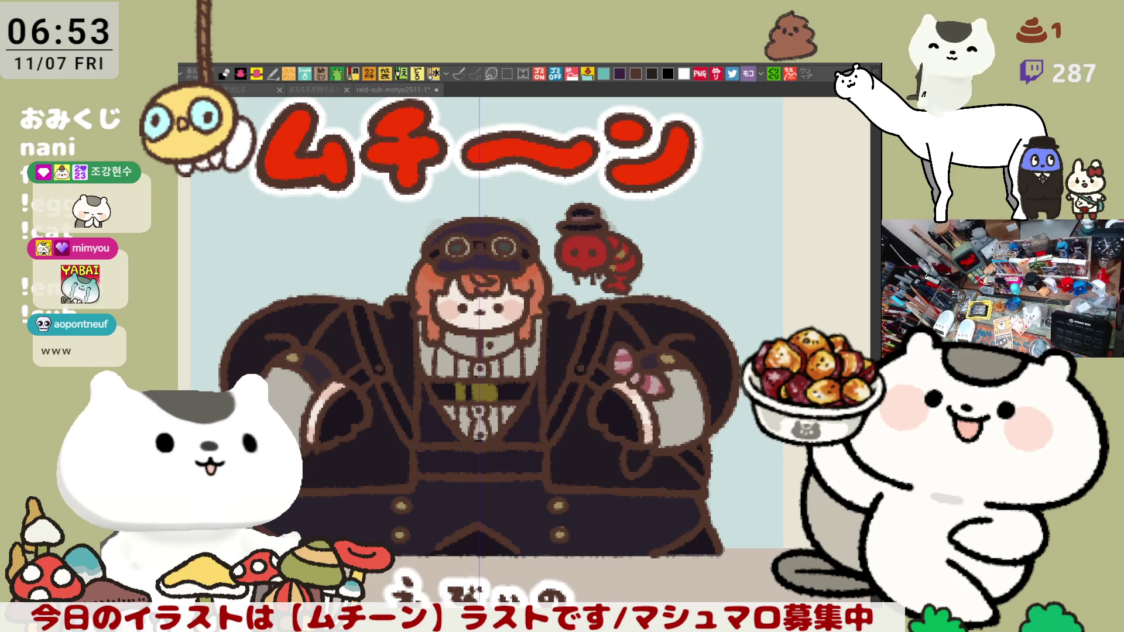
drag(772, 447, 599, 416)
mouse_move(715, 444)
mouse_down()
mouse_move(660, 402)
mouse_move(585, 404)
mouse_move(585, 363)
mouse_up()
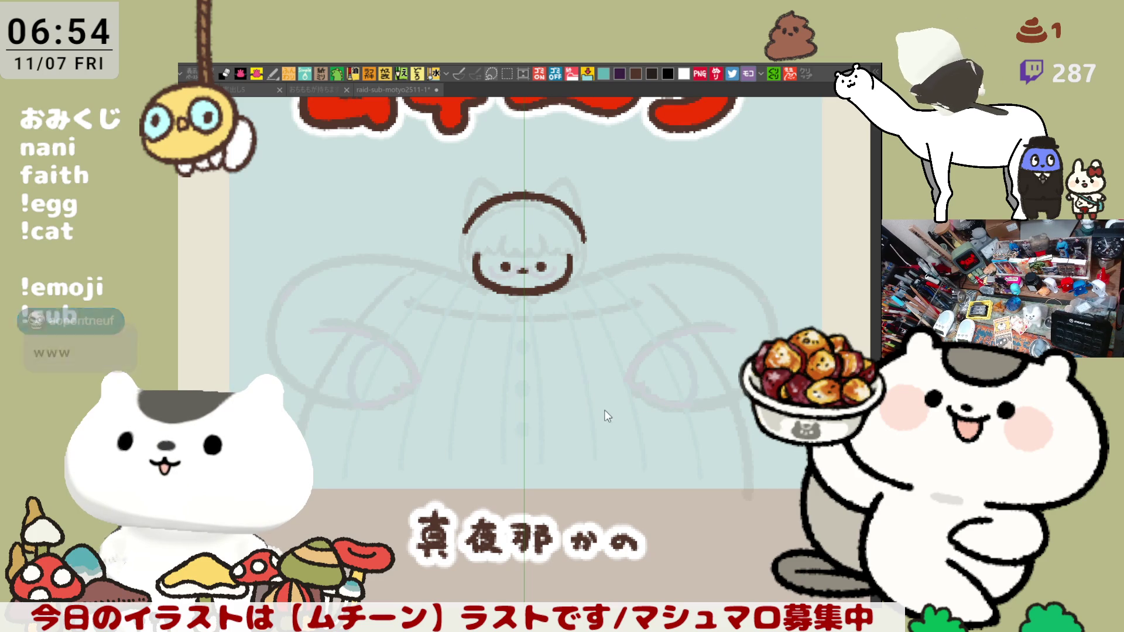
Switch to the inking tool and frame the sketch's head, discarding trial strokes
click(472, 75)
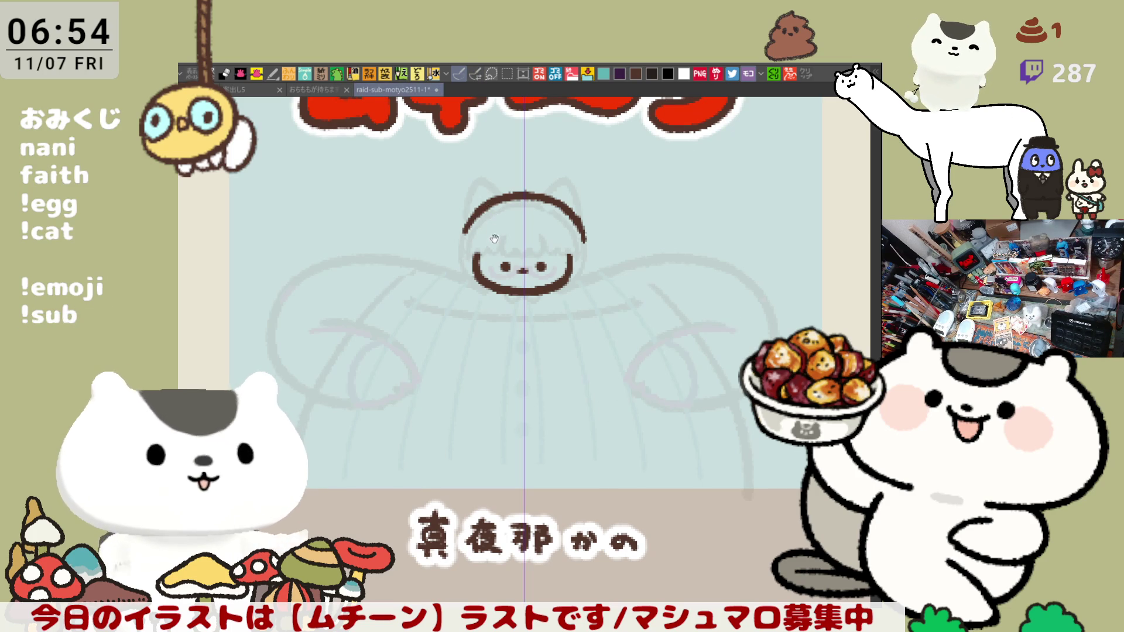
scroll(486, 199, up, 2)
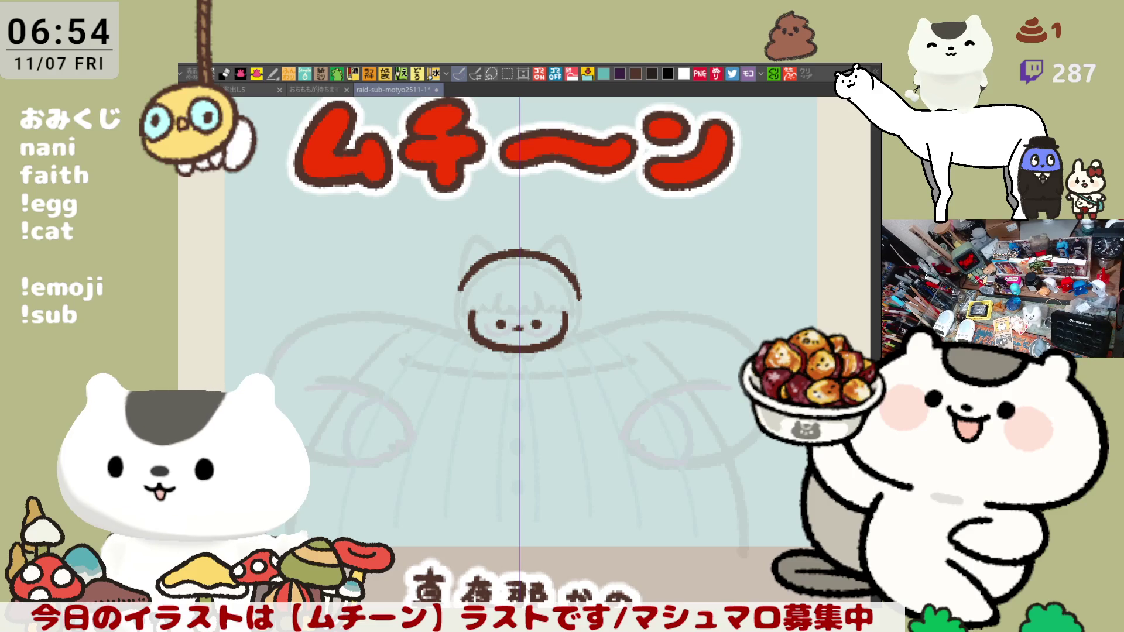
drag(624, 380, 647, 423)
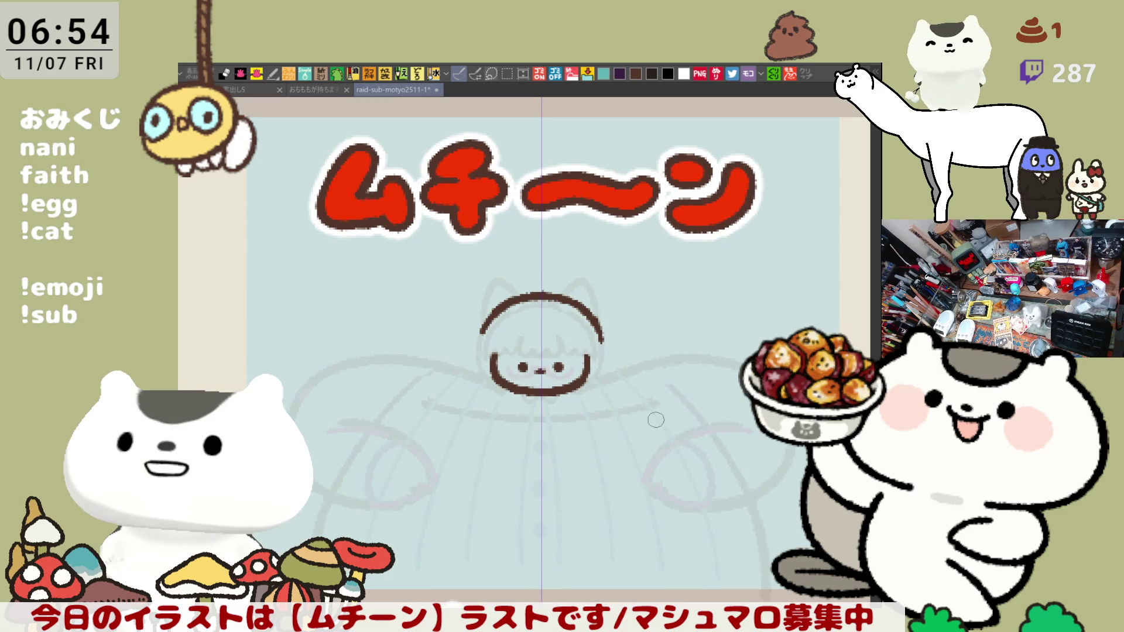
scroll(656, 420, up, 5)
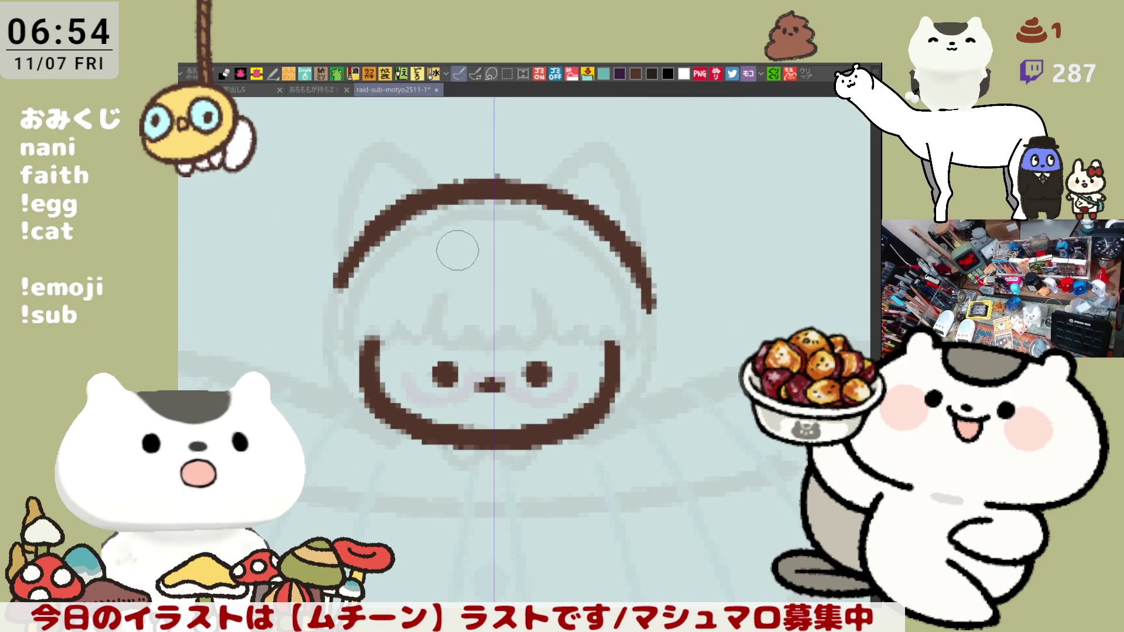
drag(478, 222, 478, 291)
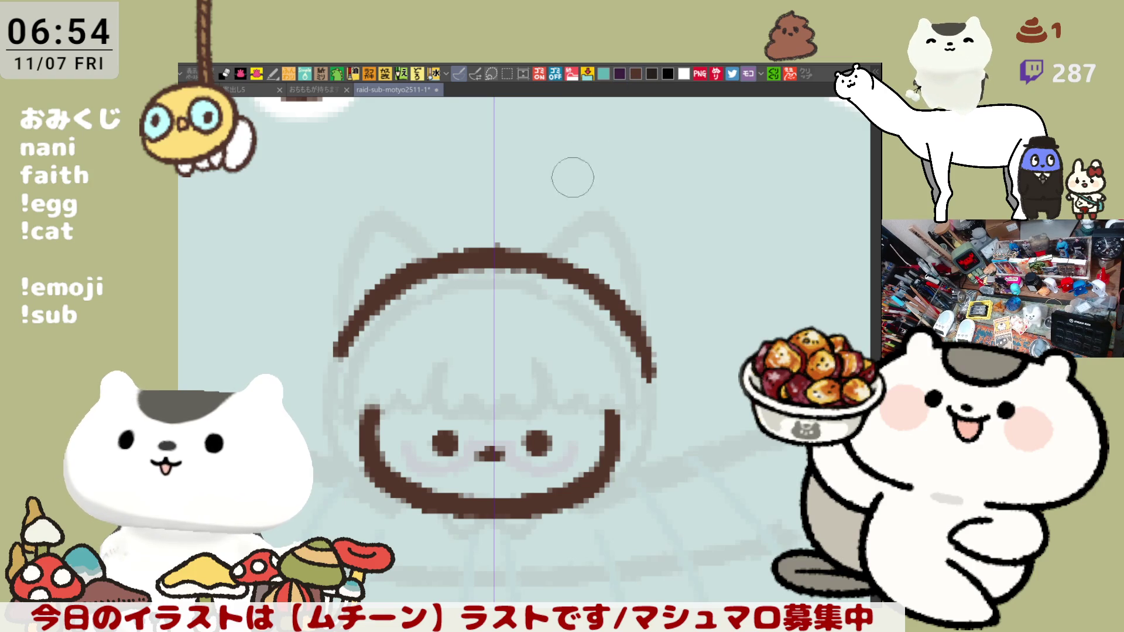
mouse_move(489, 312)
mouse_down()
mouse_move(481, 352)
mouse_move(498, 404)
mouse_up()
key(ctrl+z)
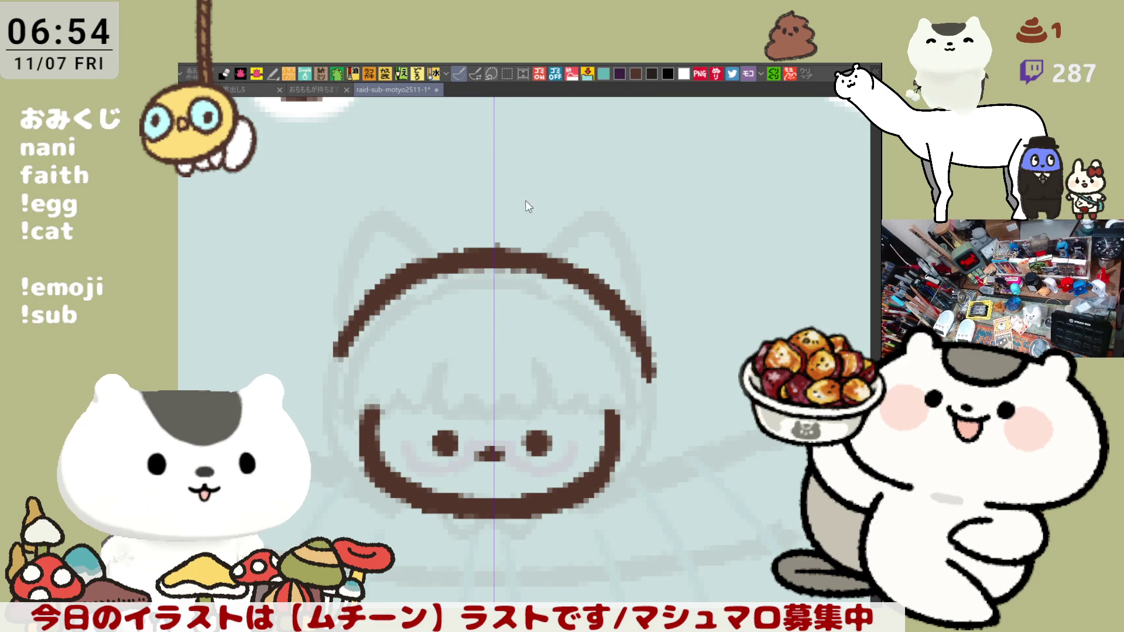
drag(473, 150, 516, 74)
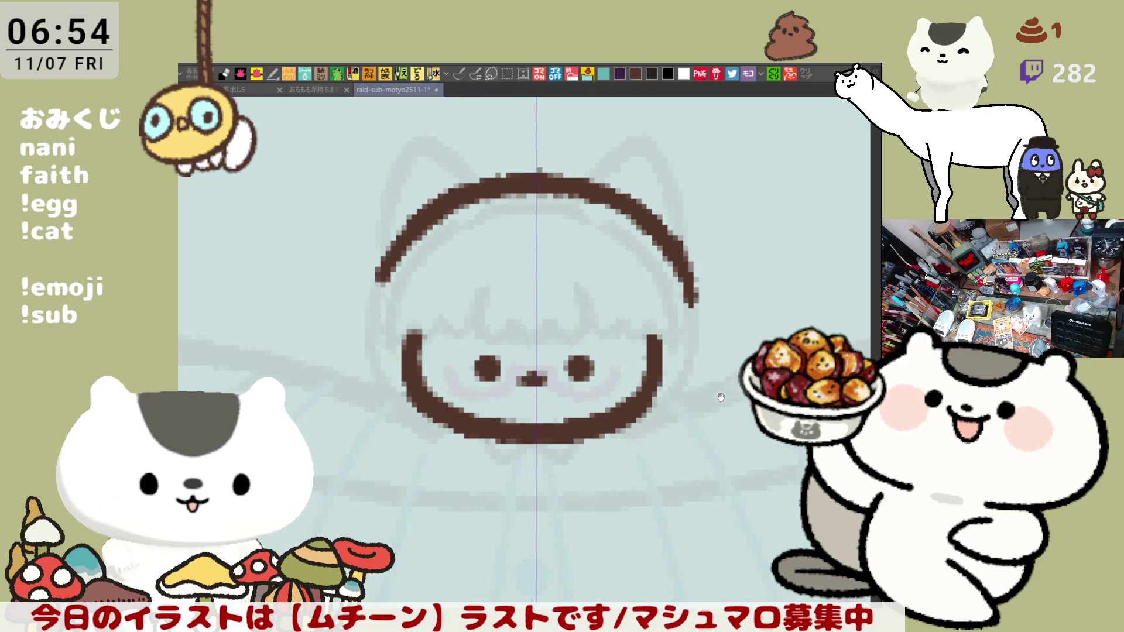
drag(717, 372, 722, 406)
key(ctrl+z)
key(ctrl+z)
drag(700, 334, 724, 433)
key(ctrl+z)
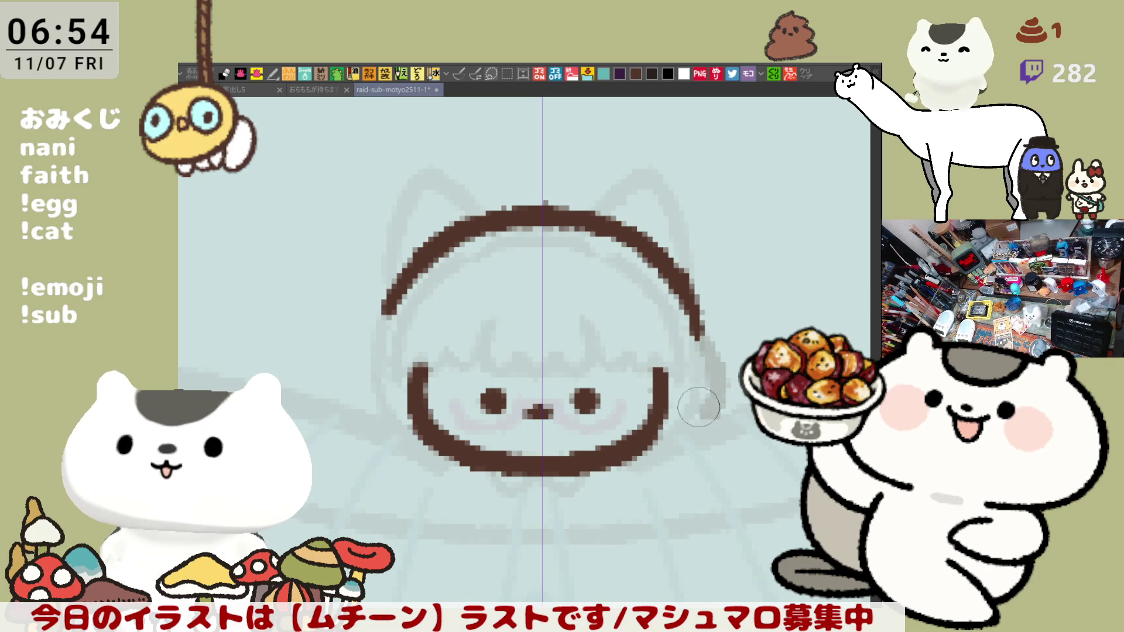
Sketch the head's left and lower-right outline and the bow shape below the face
mouse_move(386, 316)
mouse_down()
mouse_move(351, 366)
mouse_move(360, 404)
mouse_move(374, 418)
mouse_move(397, 412)
mouse_move(386, 448)
mouse_move(359, 437)
mouse_move(439, 470)
mouse_up()
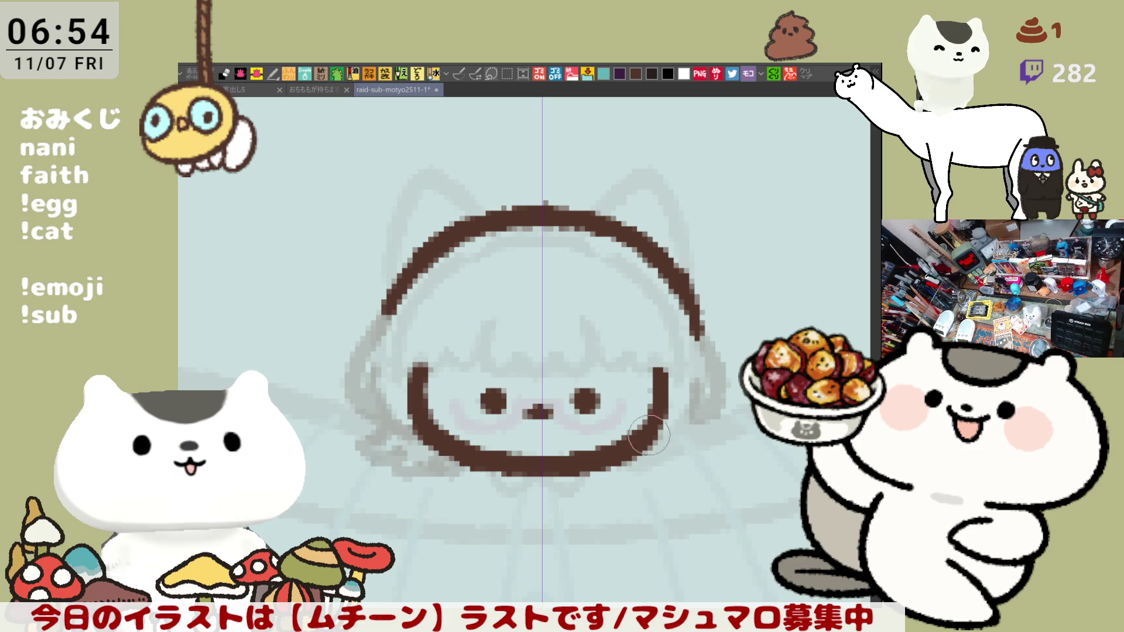
mouse_move(681, 412)
mouse_down()
mouse_move(662, 451)
mouse_move(621, 466)
mouse_up()
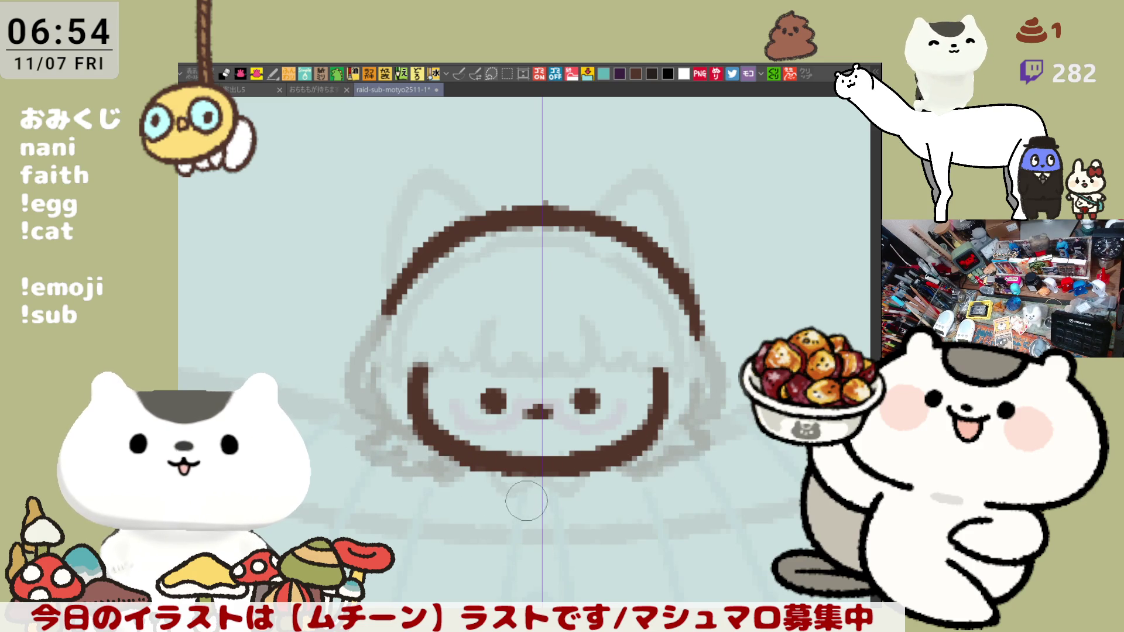
mouse_move(524, 514)
mouse_down()
mouse_move(524, 492)
mouse_move(530, 503)
mouse_move(508, 532)
mouse_up()
mouse_move(527, 492)
mouse_down()
mouse_move(501, 513)
mouse_move(499, 537)
mouse_move(555, 503)
mouse_move(562, 533)
mouse_move(513, 548)
mouse_up()
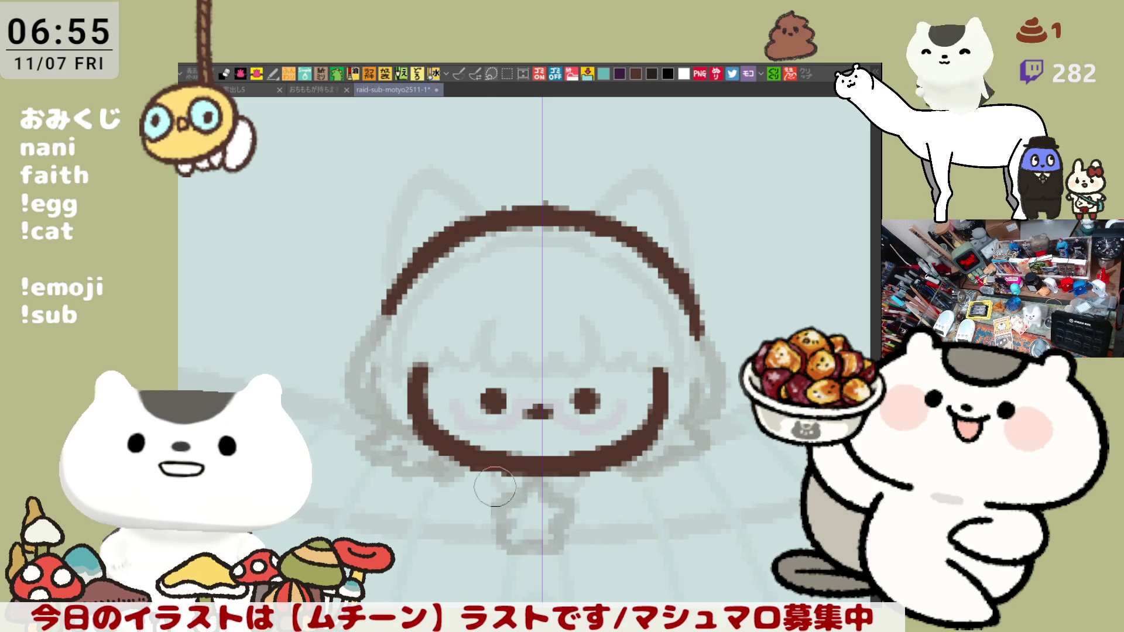
Rework the bow's left loop through several undo-and-redraw attempts
drag(443, 476, 502, 515)
key(ctrl+z)
drag(445, 475, 503, 518)
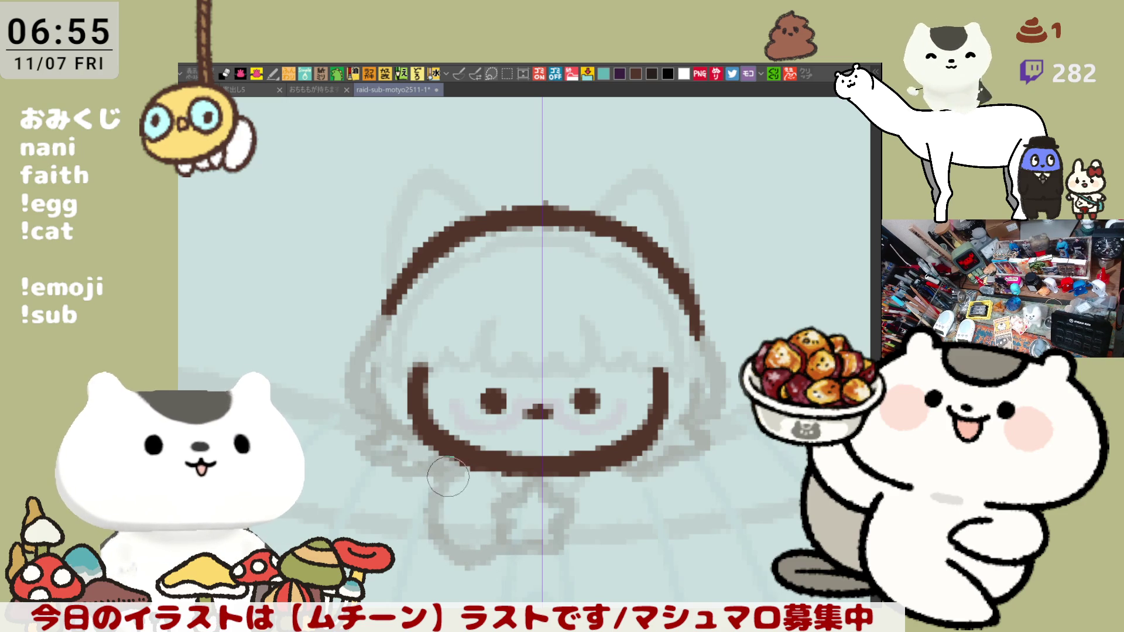
key(ctrl+z)
mouse_move(445, 476)
mouse_down()
mouse_move(455, 547)
mouse_move(480, 544)
mouse_move(482, 530)
mouse_up()
key(ctrl+z)
mouse_move(445, 475)
mouse_down()
mouse_move(456, 550)
mouse_move(486, 529)
mouse_up()
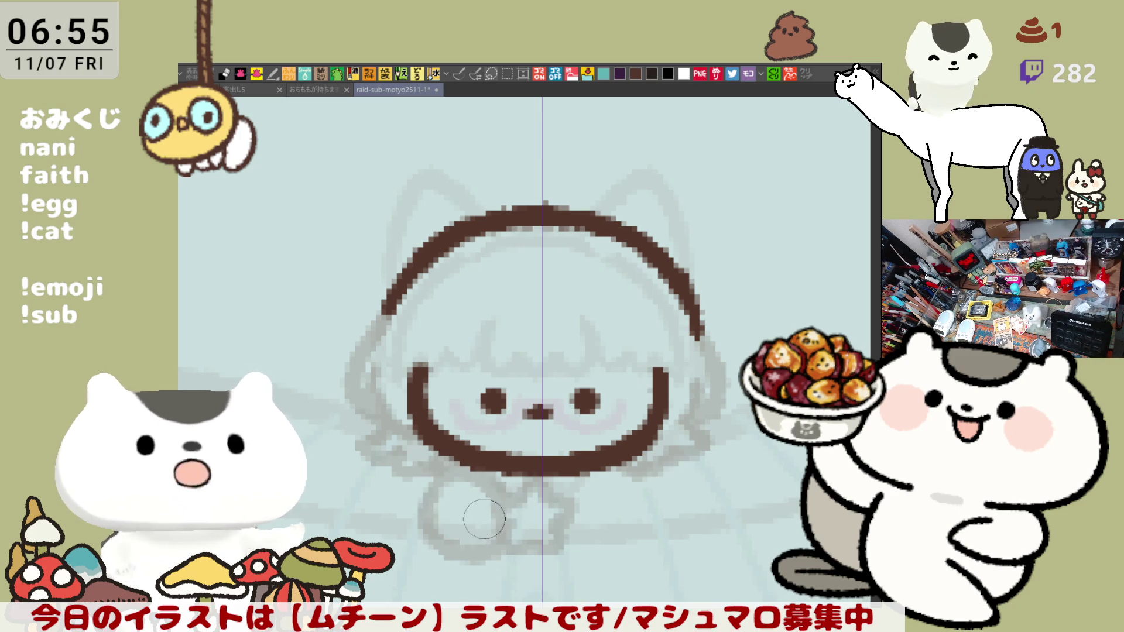
key(ctrl+z)
drag(445, 475, 456, 553)
drag(455, 553, 504, 530)
key(ctrl+z)
mouse_move(428, 462)
mouse_down()
mouse_move(503, 486)
mouse_move(508, 505)
mouse_up()
mouse_move(508, 505)
mouse_down()
mouse_move(537, 393)
mouse_move(525, 414)
mouse_up()
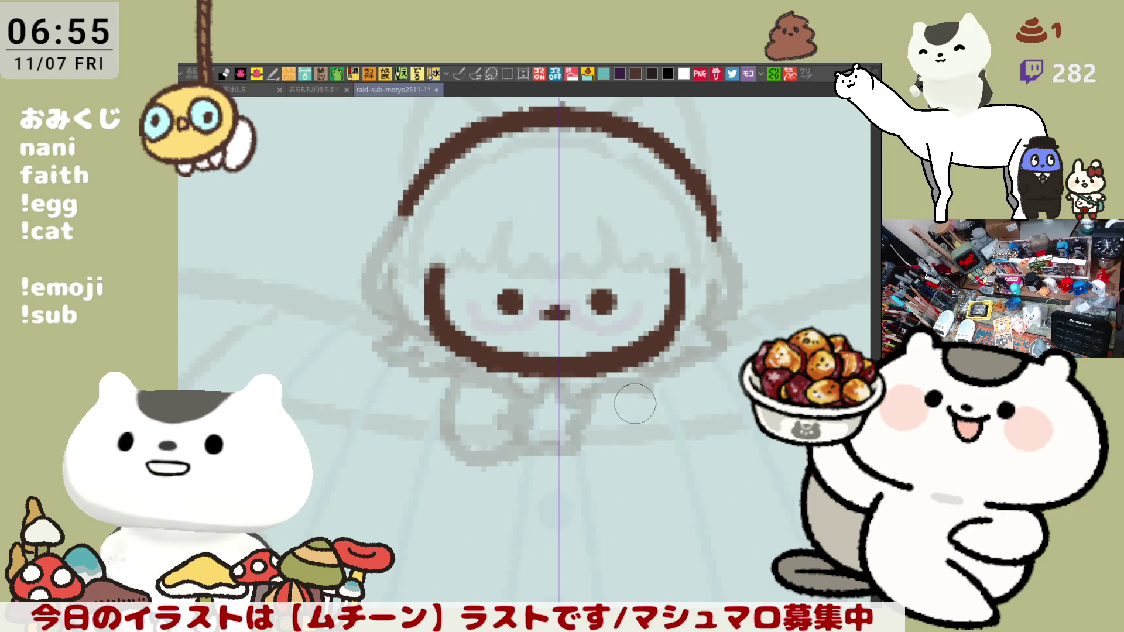
Sketch a hook-shaped grey foot below the bow, retrying the stroke twice
drag(586, 451, 653, 458)
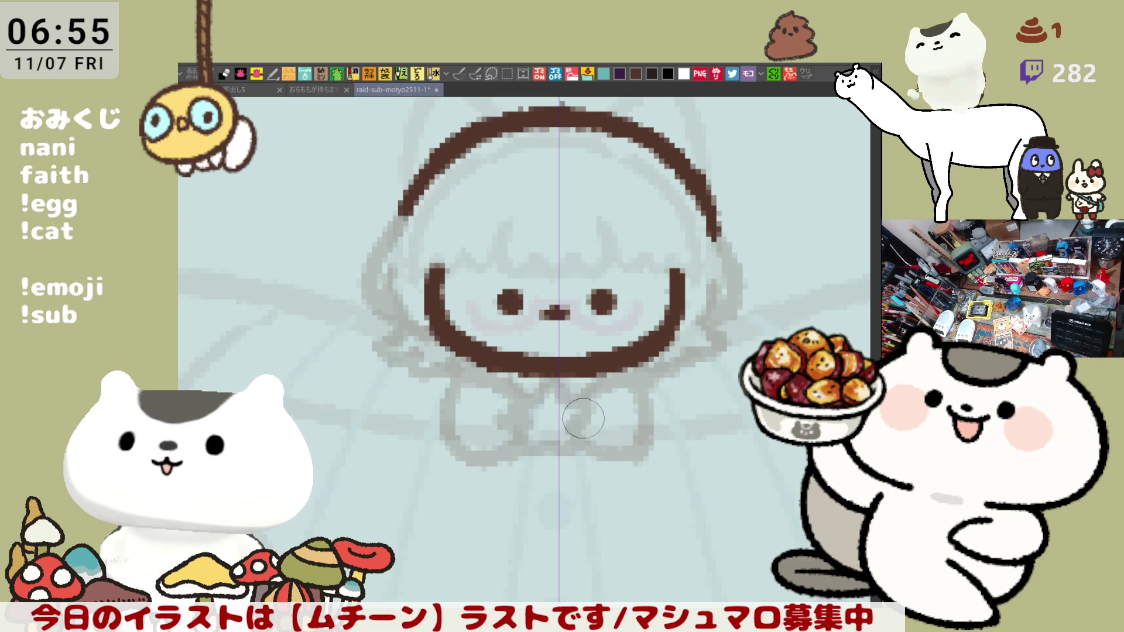
scroll(544, 452, down, 2)
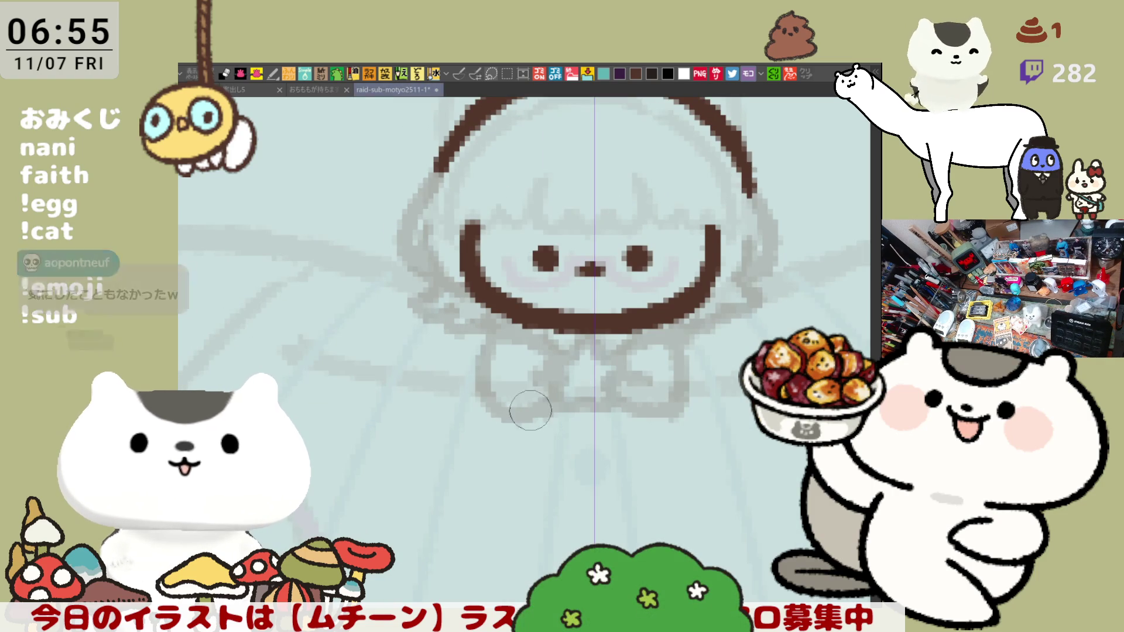
drag(529, 407, 550, 455)
key(ctrl+z)
drag(527, 396, 564, 457)
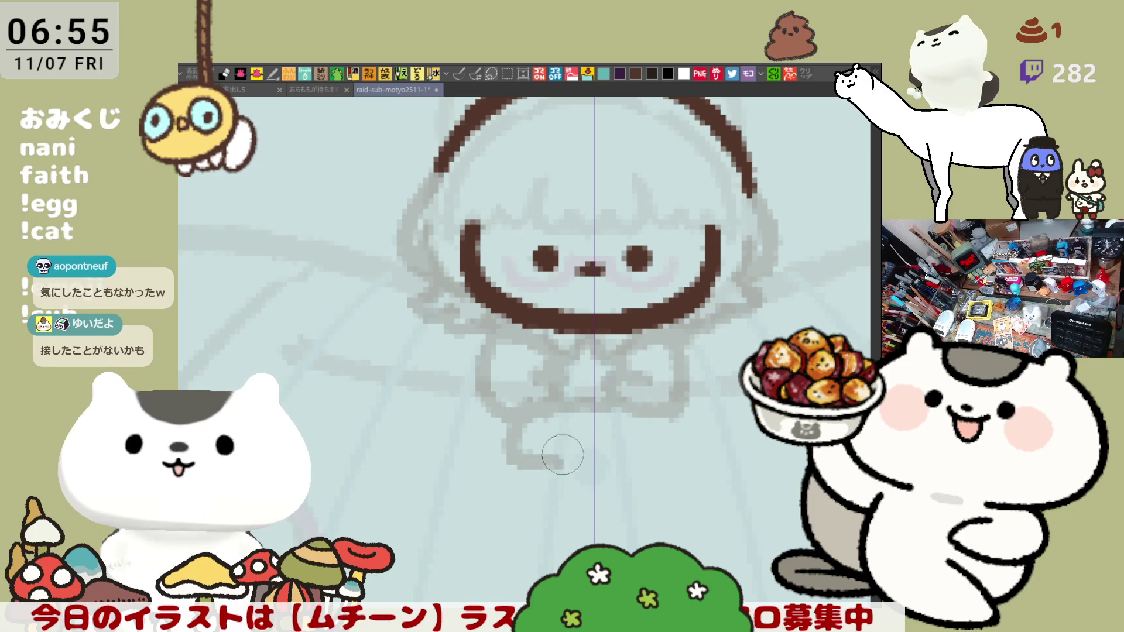
key(ctrl+z)
drag(526, 410, 564, 460)
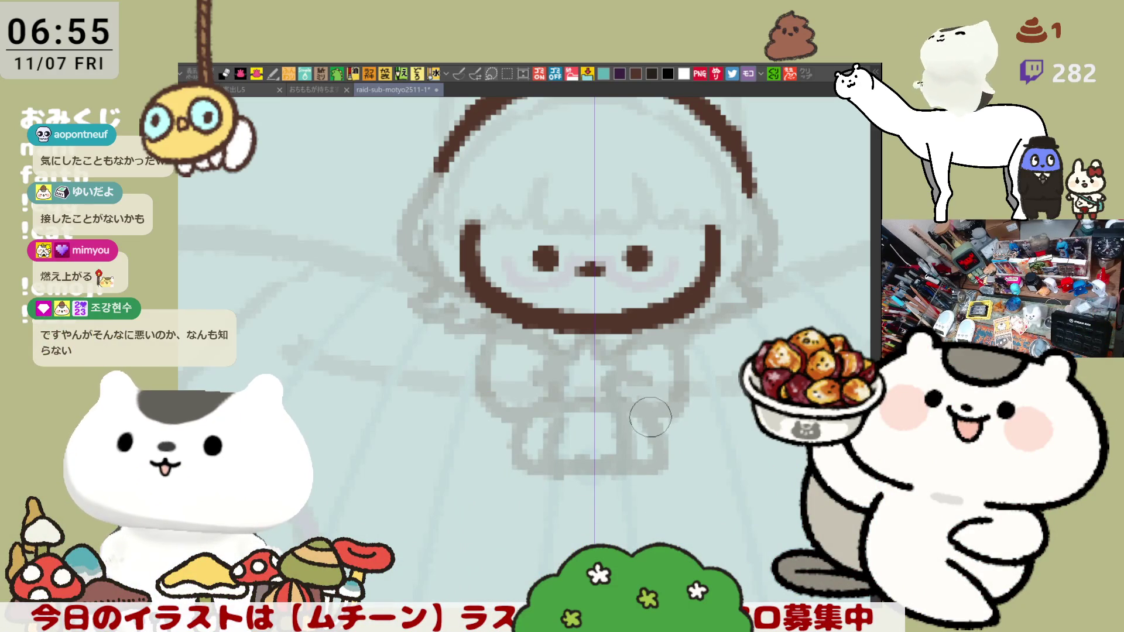
mouse_move(596, 379)
mouse_down()
mouse_move(596, 425)
mouse_move(553, 433)
mouse_move(553, 415)
mouse_move(524, 405)
mouse_up()
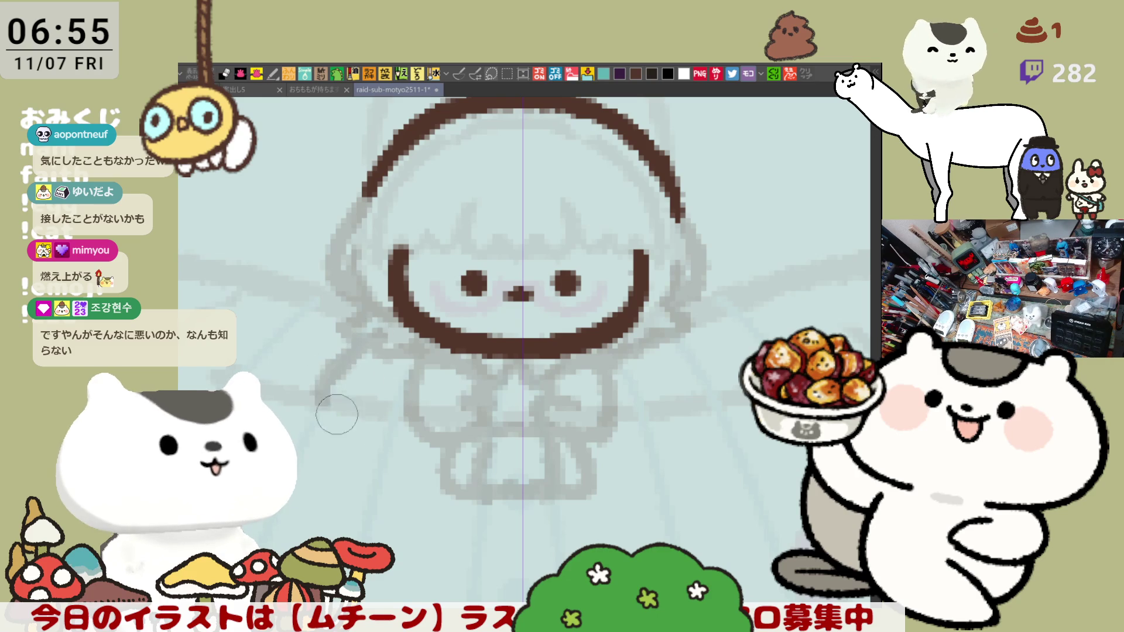
Draw and then remove long grey trial lines down the body's left side
drag(388, 437, 419, 525)
key(ctrl+z)
drag(389, 412, 445, 557)
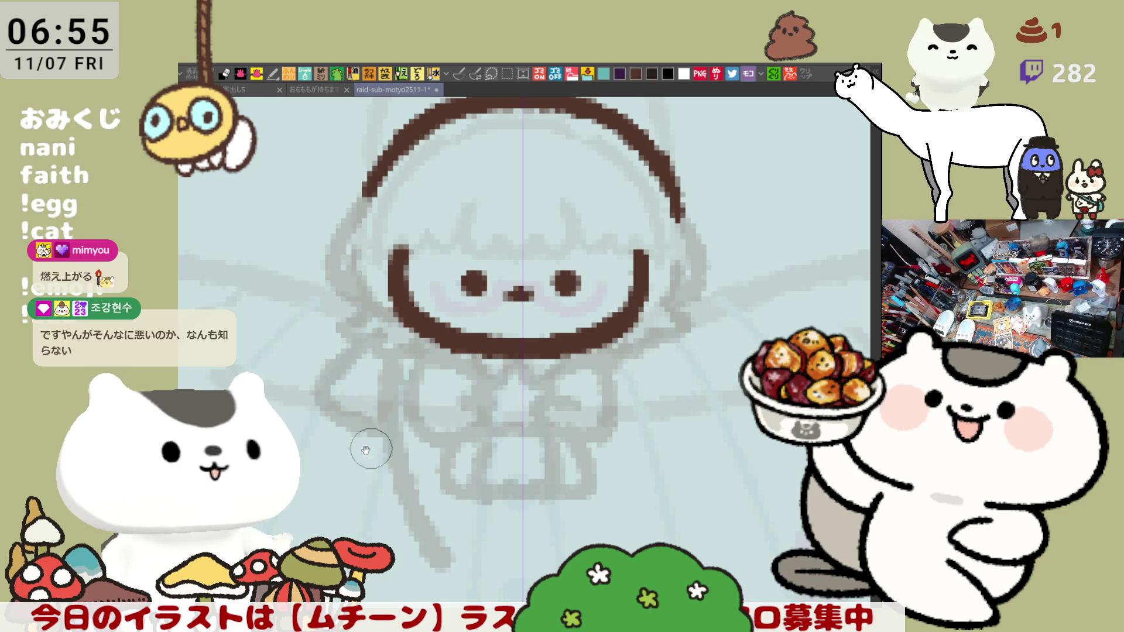
drag(366, 450, 397, 396)
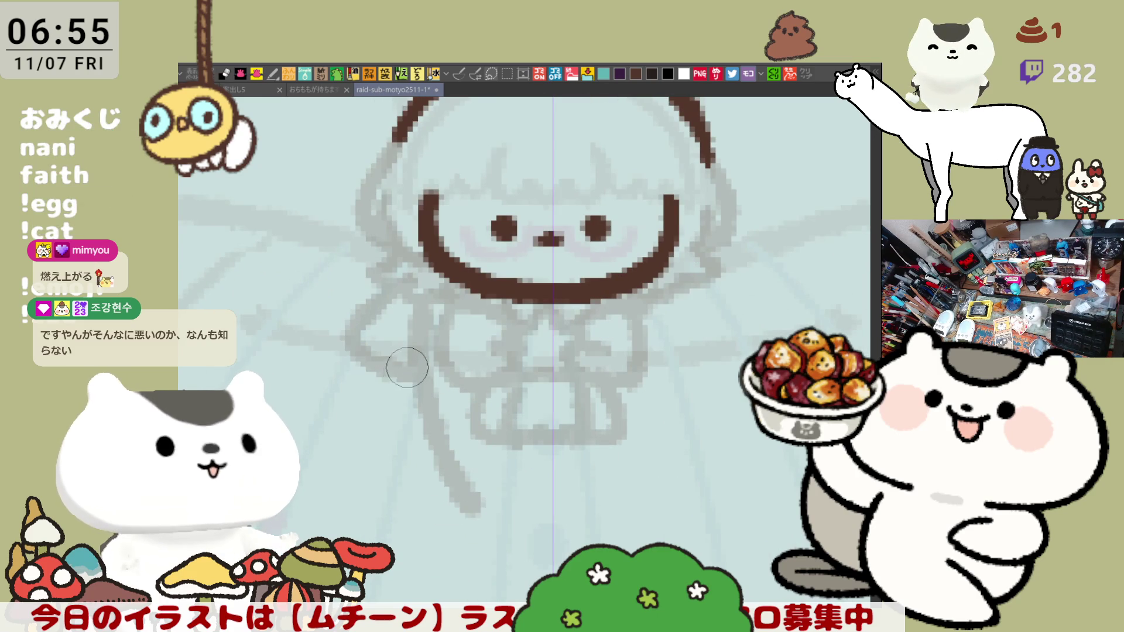
key(ctrl+z)
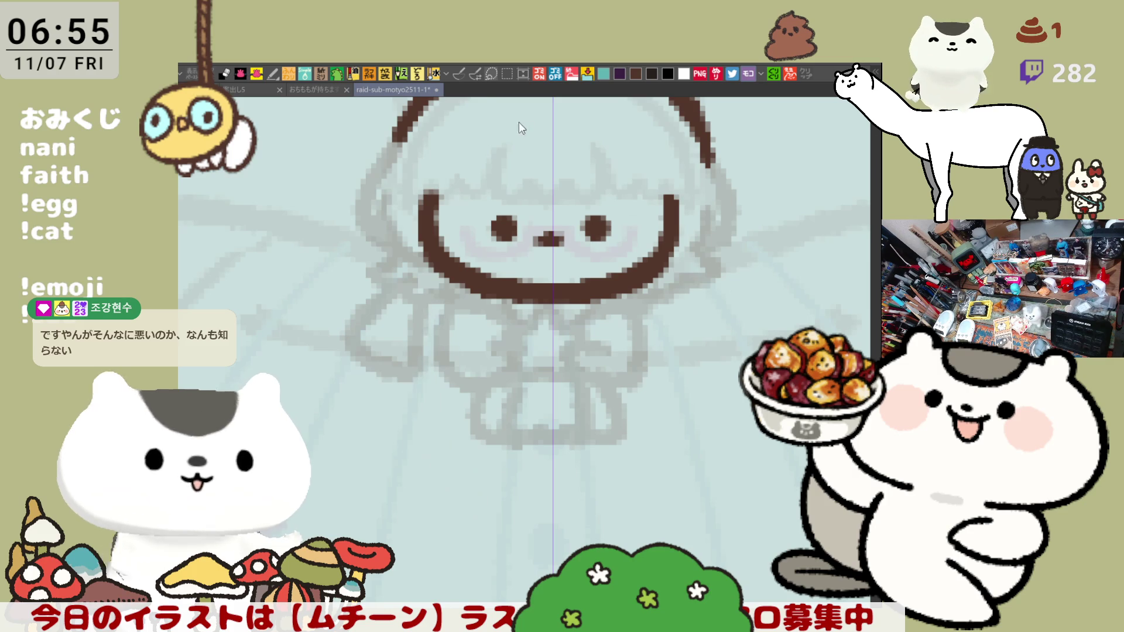
key(ctrl+z)
key(ctrl+z)
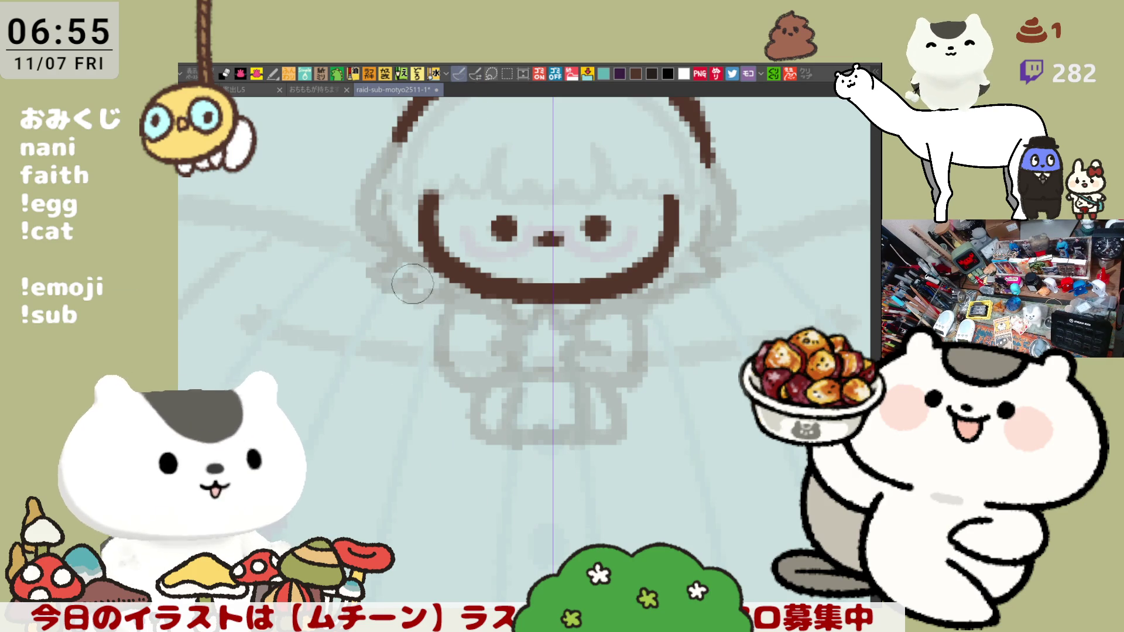
Discard mirrored side strokes, sketch a curve under the body, and lasso-select the bow
drag(407, 316, 477, 518)
key(ctrl+z)
drag(399, 278, 479, 501)
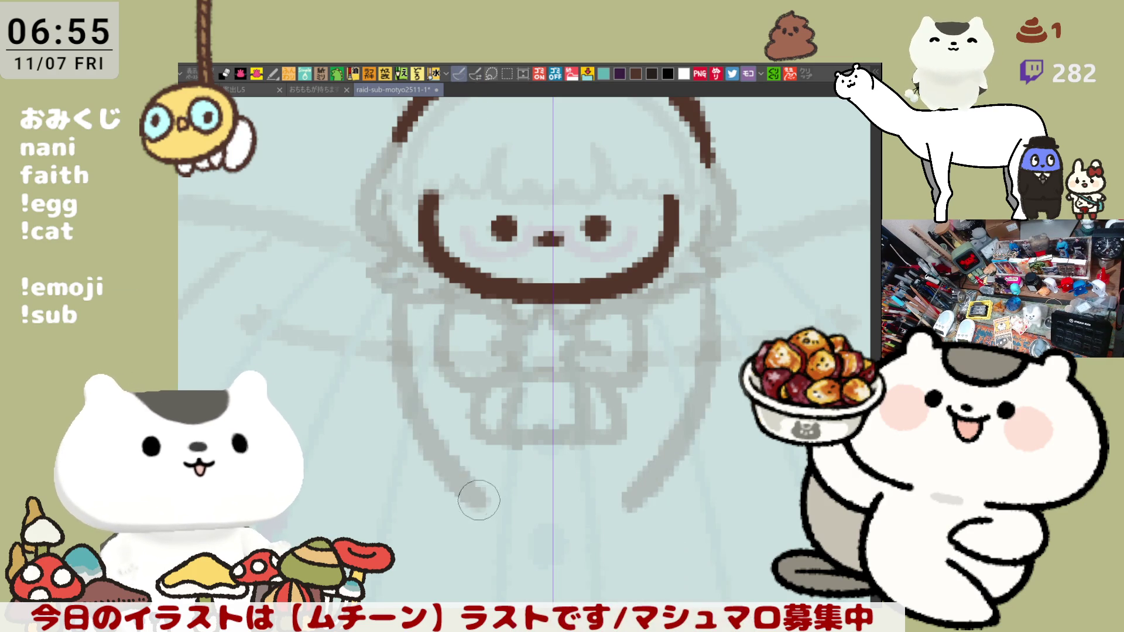
key(ctrl+z)
drag(522, 460, 427, 422)
mouse_move(554, 301)
mouse_down()
mouse_move(580, 304)
mouse_move(554, 416)
mouse_move(610, 418)
mouse_up()
click(599, 483)
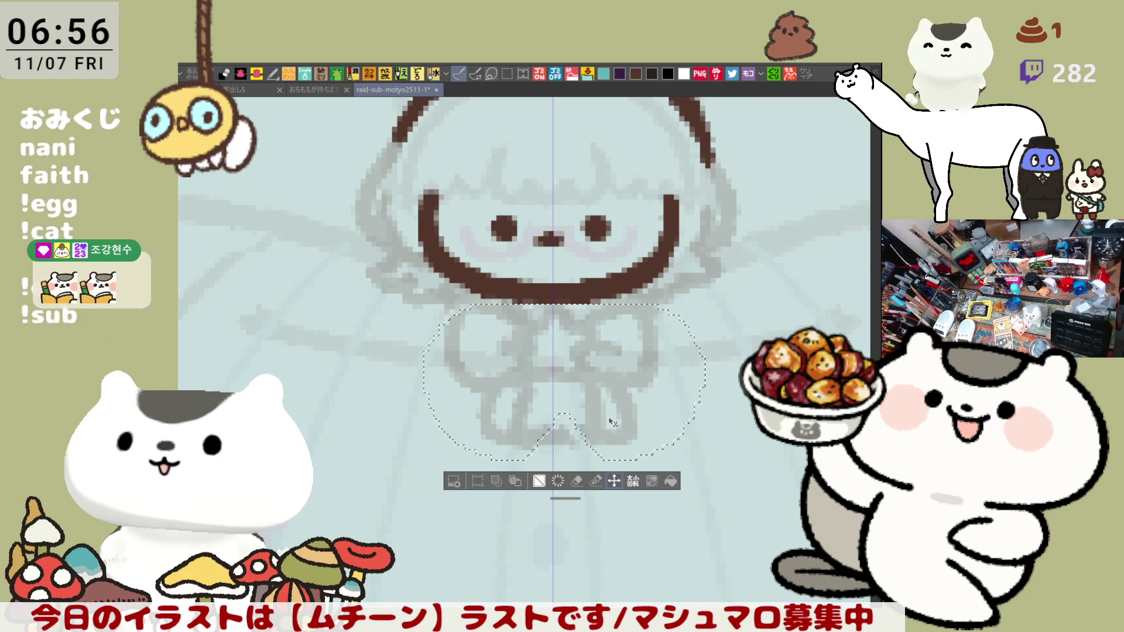
Deselect the moved bow and sketch mirrored curves beside it, retrying twice
key(ctrl+d)
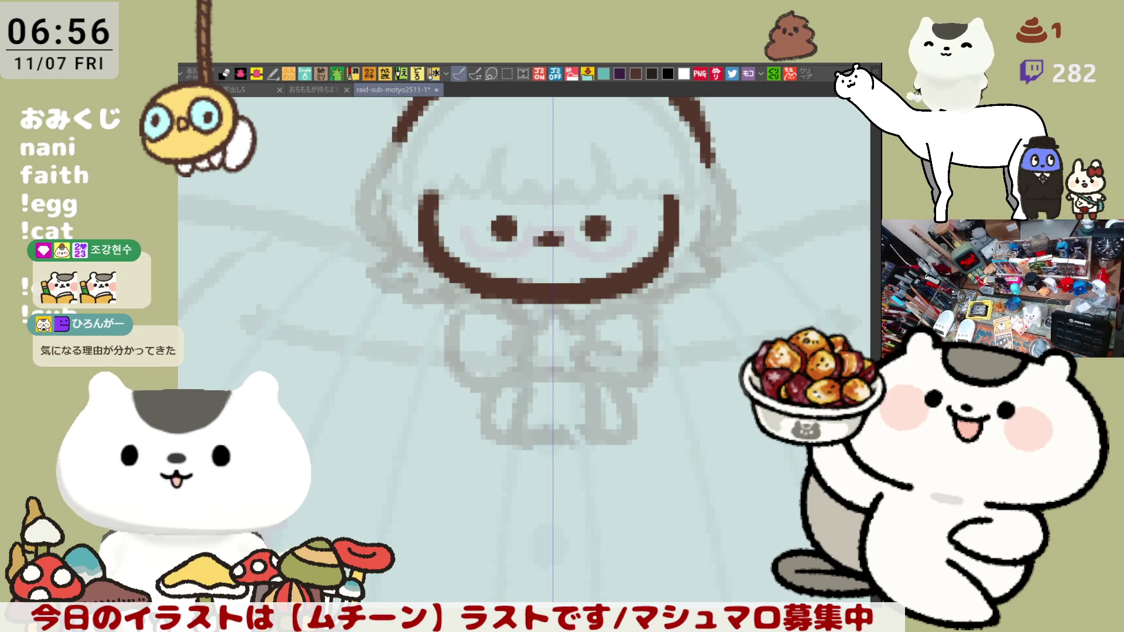
drag(714, 502, 749, 543)
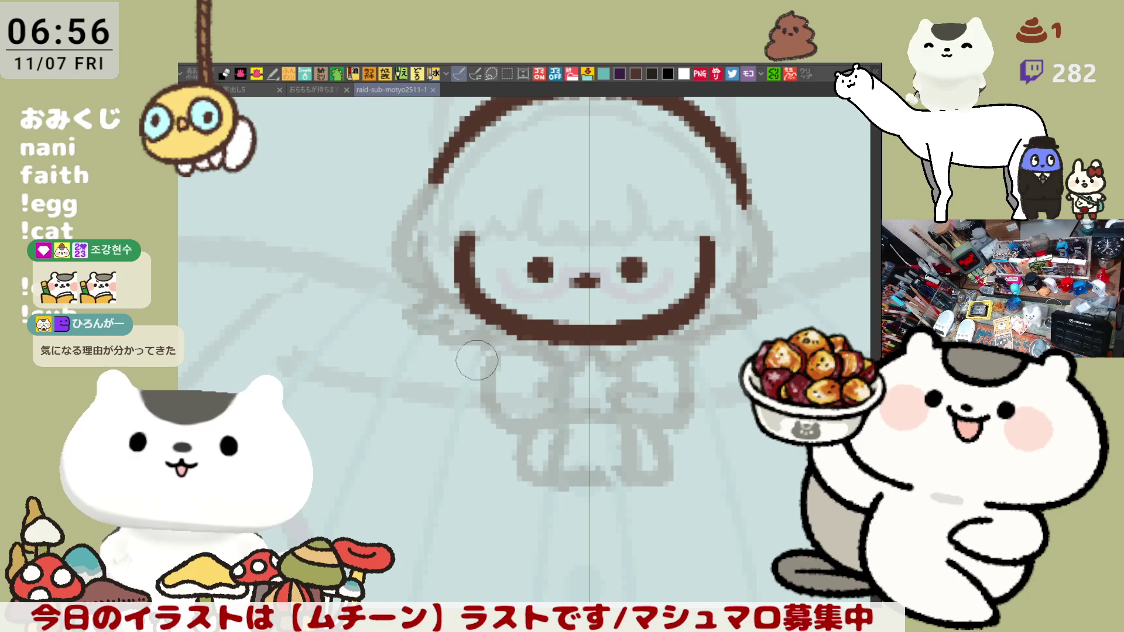
drag(448, 339, 550, 519)
key(ctrl+z)
mouse_move(448, 343)
mouse_down()
mouse_move(455, 409)
mouse_move(550, 519)
mouse_up()
key(ctrl+z)
drag(448, 338, 525, 463)
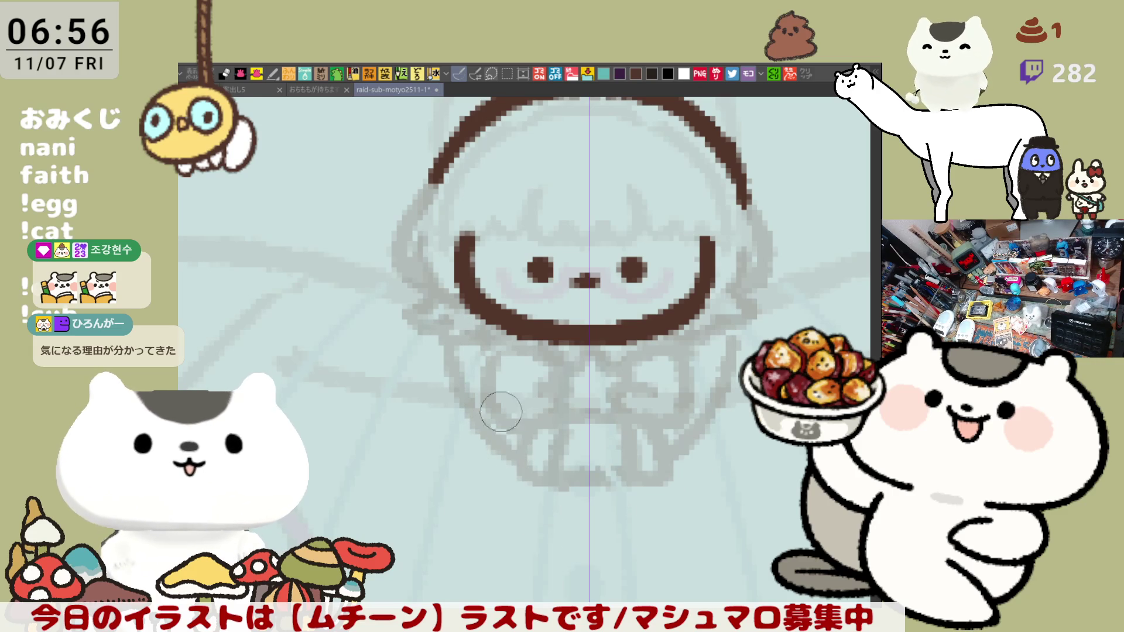
Try mirrored curves from the face edge down past the bow, undoing each attempt
mouse_move(416, 306)
mouse_down()
mouse_move(359, 346)
mouse_move(436, 408)
mouse_up()
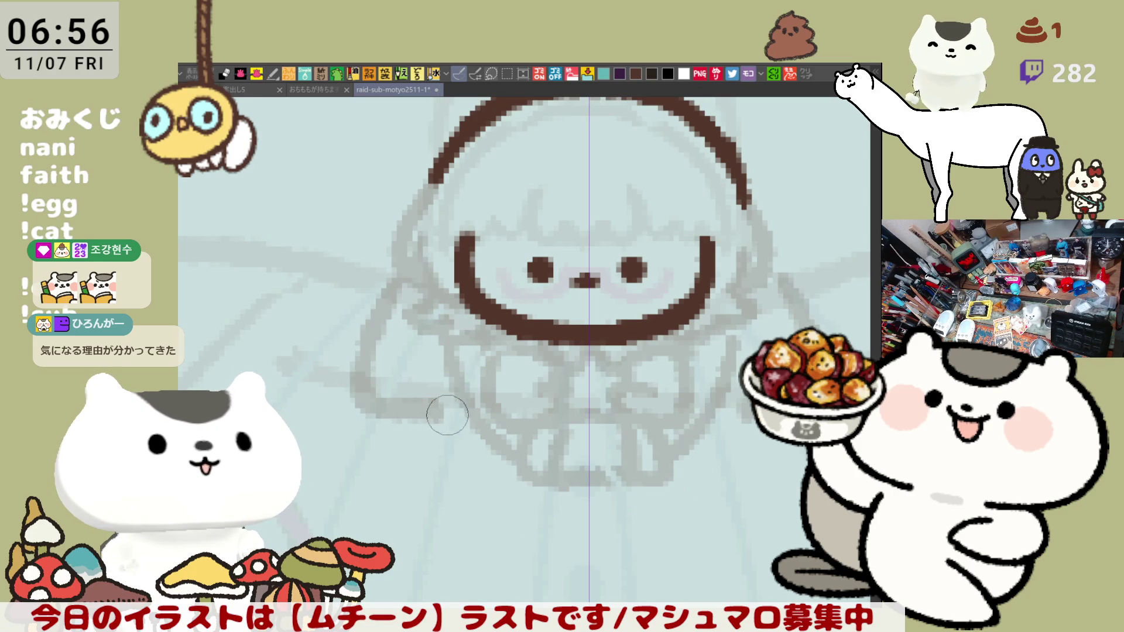
key(ctrl+z)
mouse_move(411, 278)
mouse_down()
mouse_move(391, 310)
mouse_move(413, 398)
mouse_move(463, 403)
mouse_move(413, 433)
mouse_move(547, 544)
mouse_up()
key(ctrl+z)
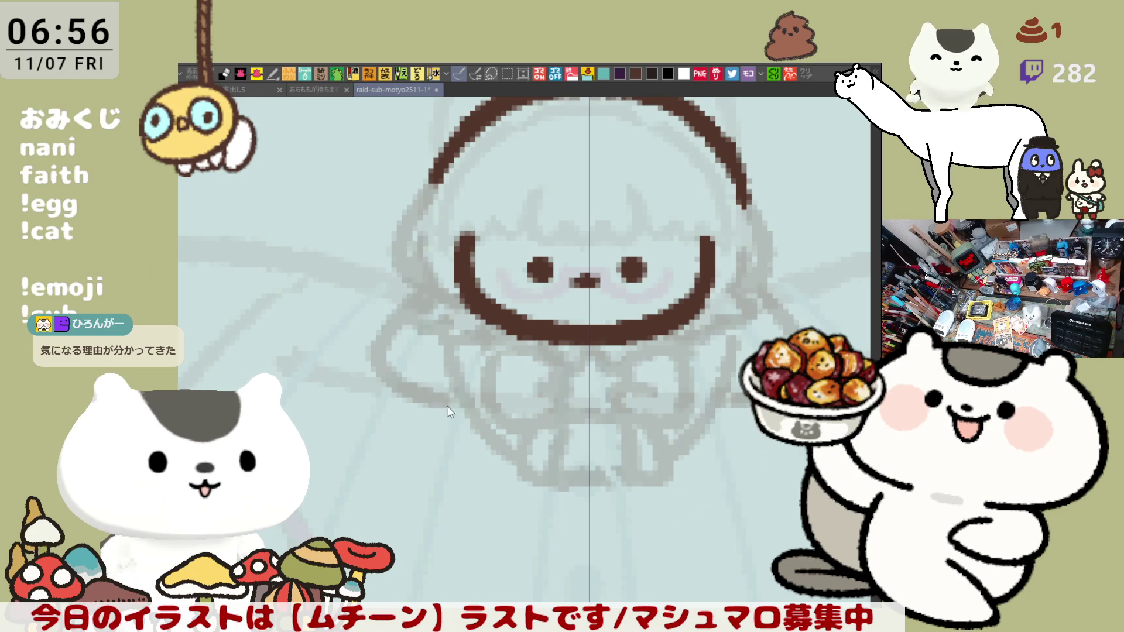
drag(419, 415, 519, 528)
scroll(508, 502, down, 5)
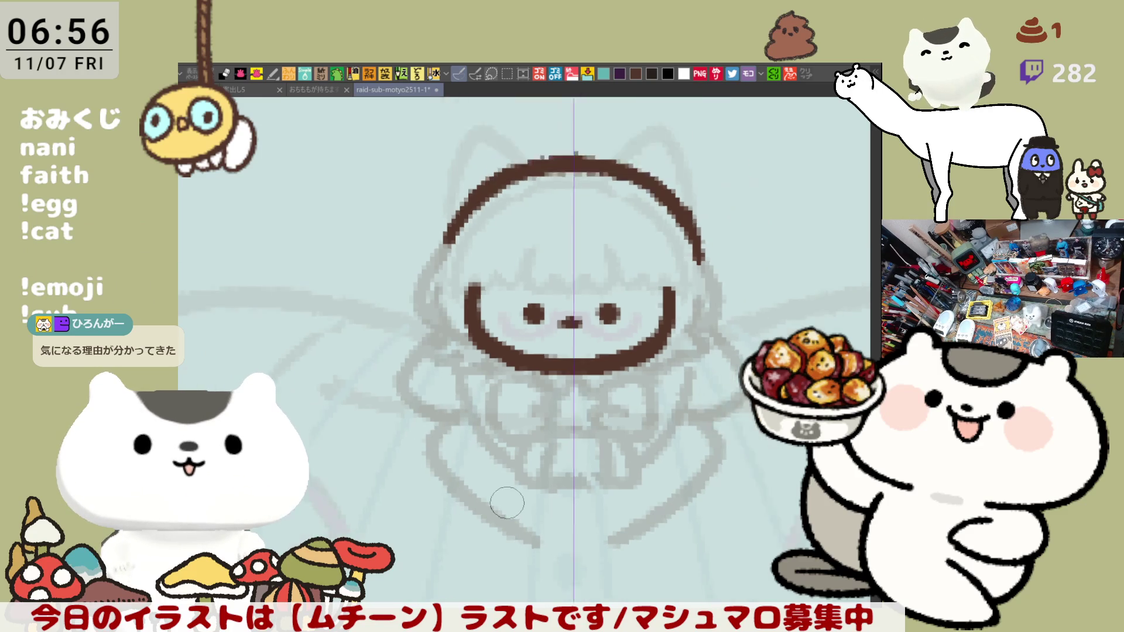
scroll(507, 502, up, 2)
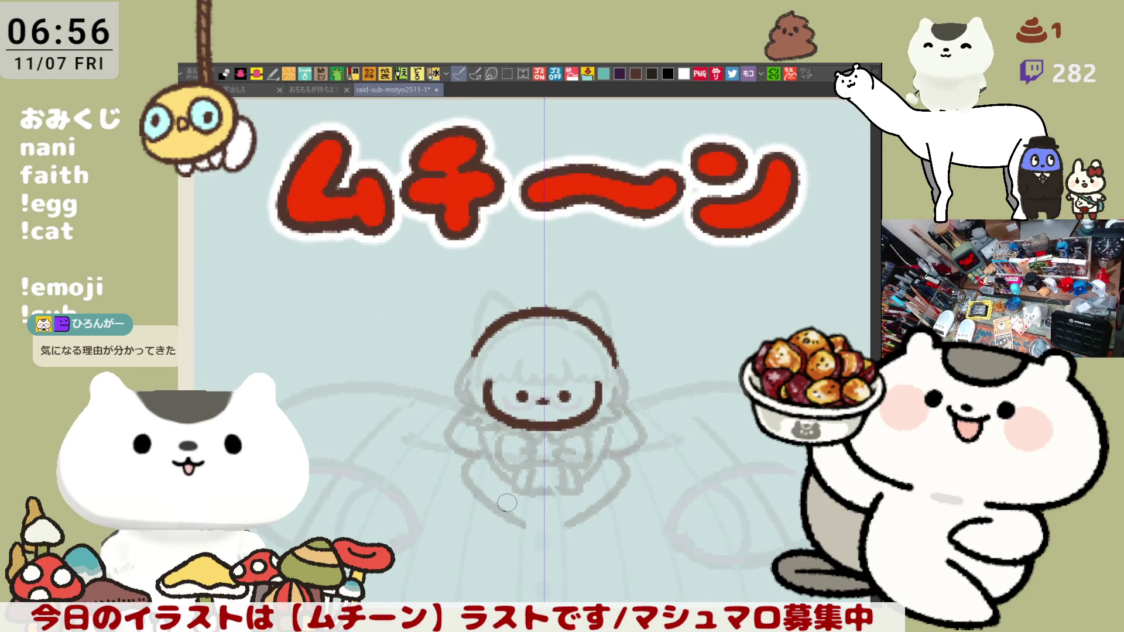
key(ctrl+z)
key(ctrl+z)
key(ctrl+z)
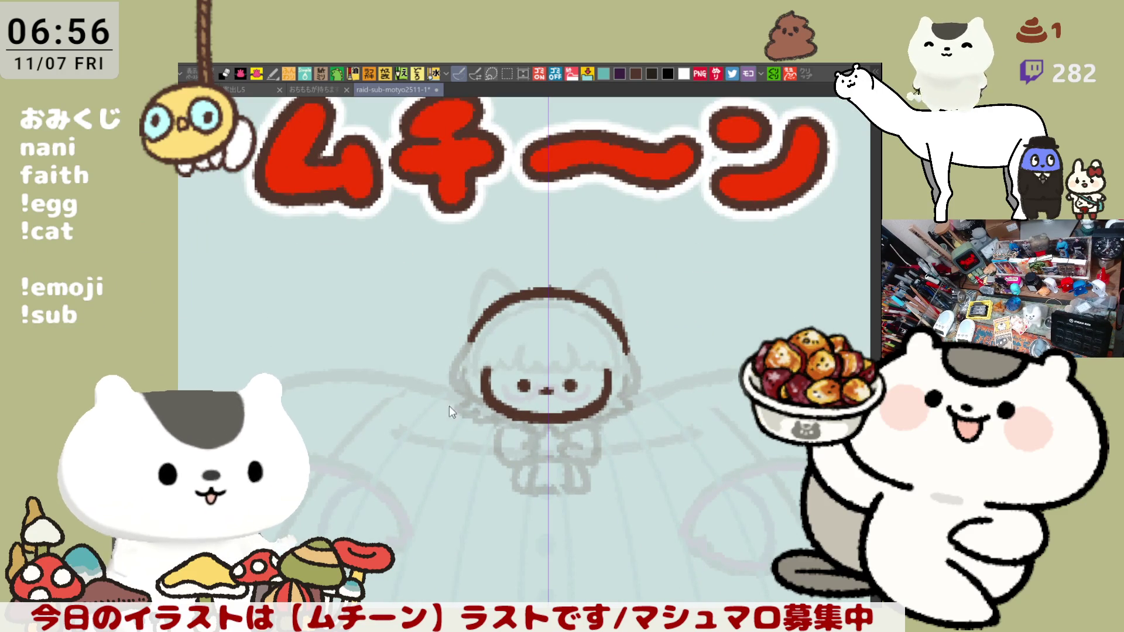
Sketch mirrored grey arms sweeping diagonally down both sides of the figure
drag(450, 385, 464, 463)
key(ctrl+z)
drag(451, 382, 460, 459)
drag(459, 405, 467, 459)
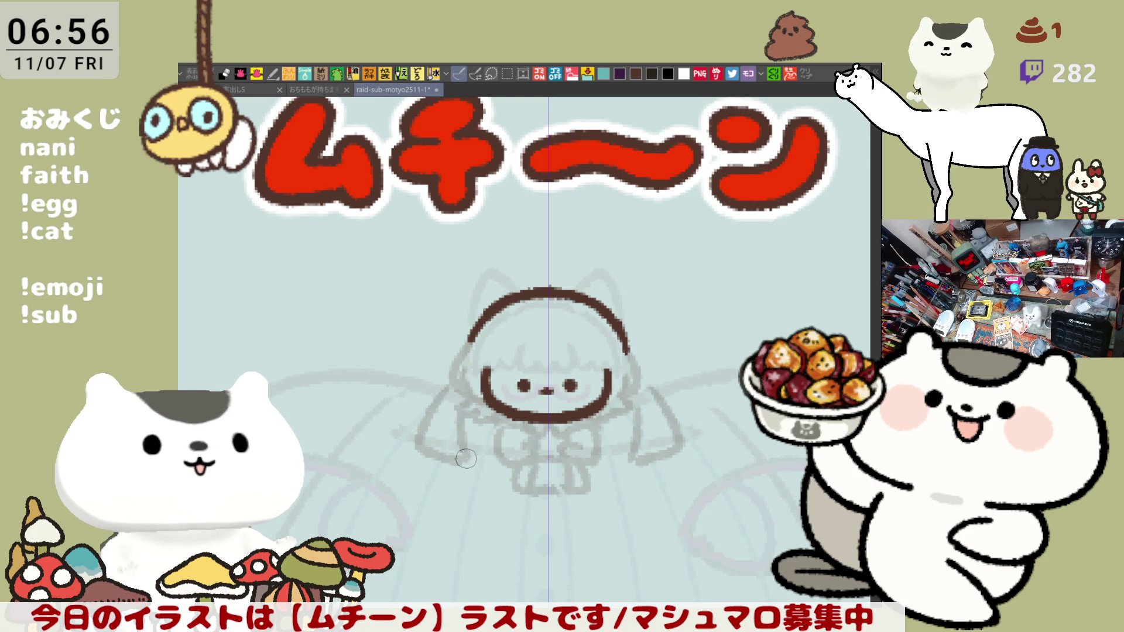
drag(447, 409, 455, 446)
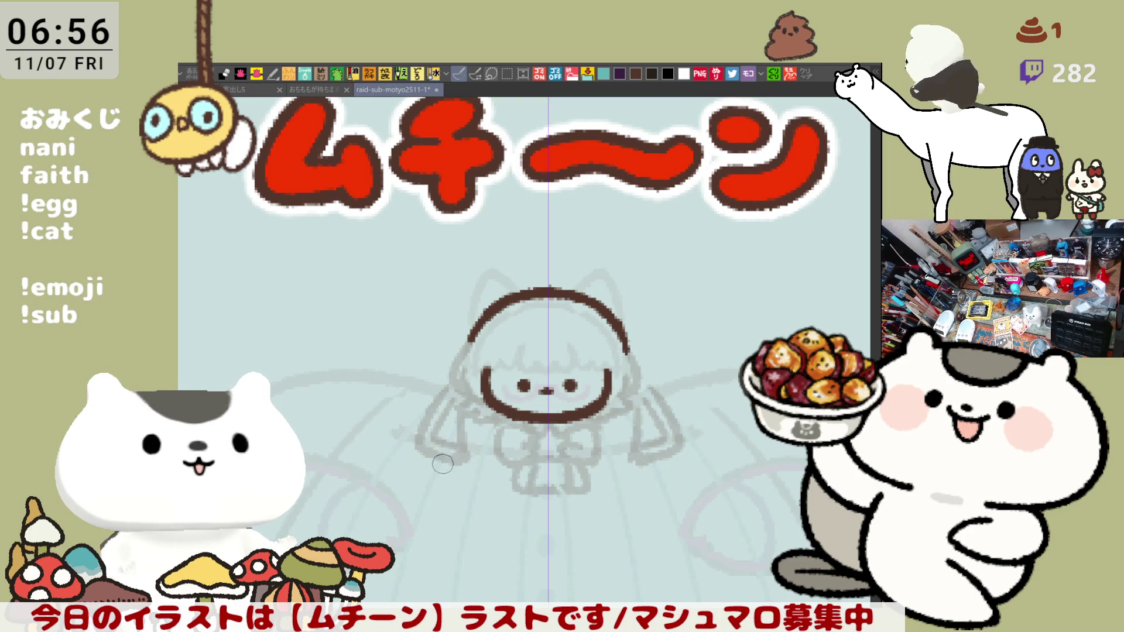
drag(433, 469, 483, 525)
drag(467, 450, 493, 531)
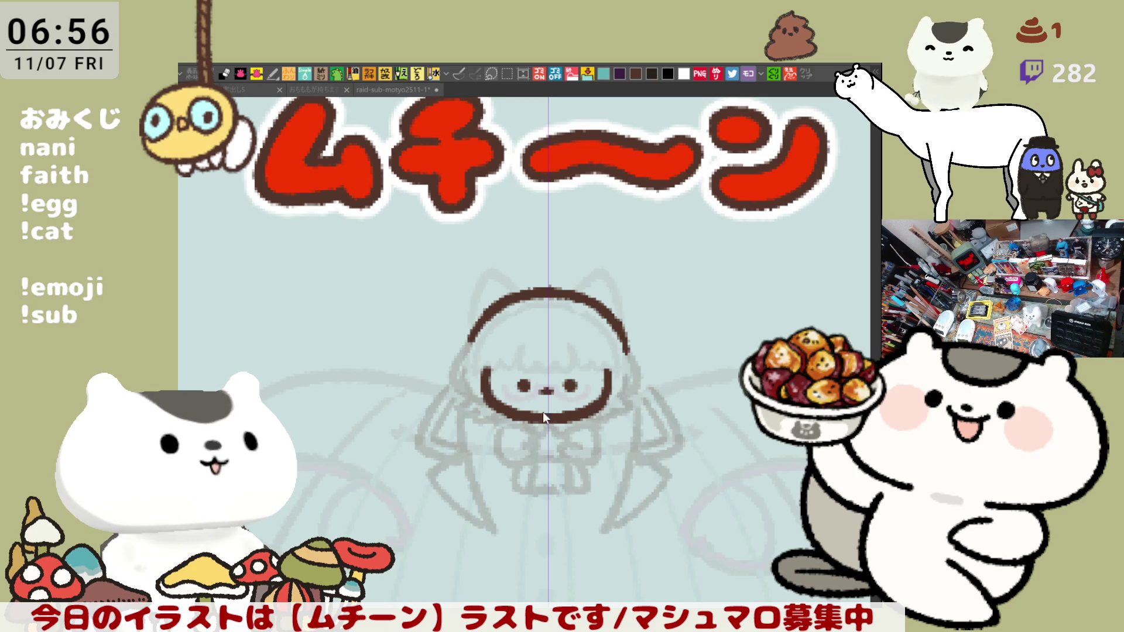
Sketch the mirrored leg line down to the feet and a long horizontal foot line
scroll(551, 434, down, 2)
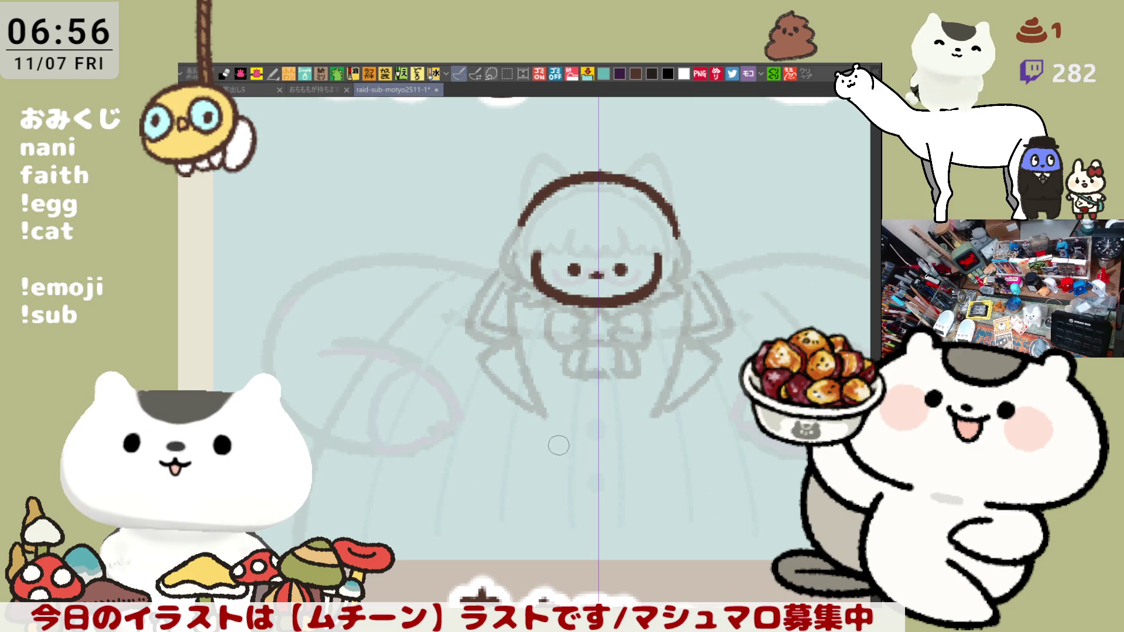
drag(546, 412, 542, 492)
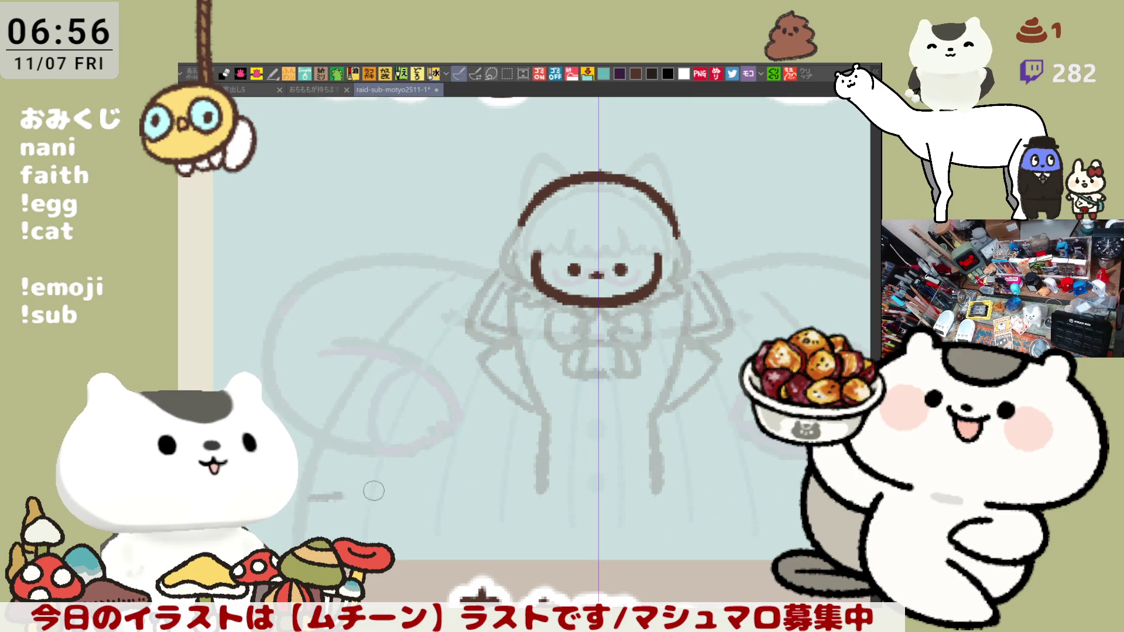
drag(374, 491, 527, 493)
key(ctrl+z)
drag(398, 493, 540, 493)
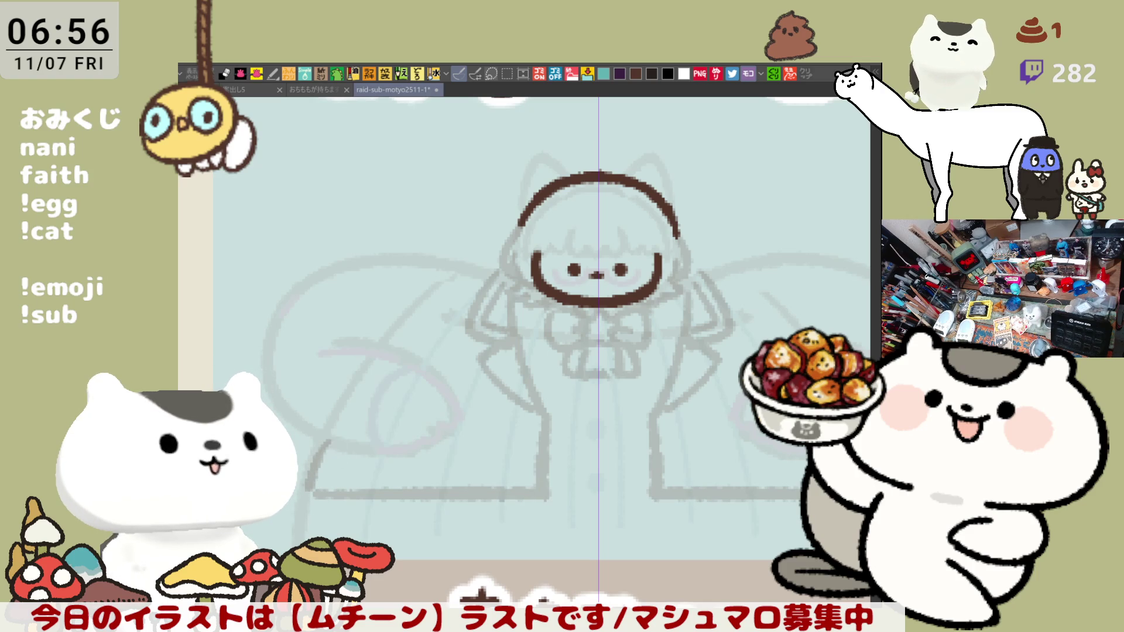
Draw long outstretched arm lines at shoulder height, redrawing them longer, and discard a line above the head
click(506, 290)
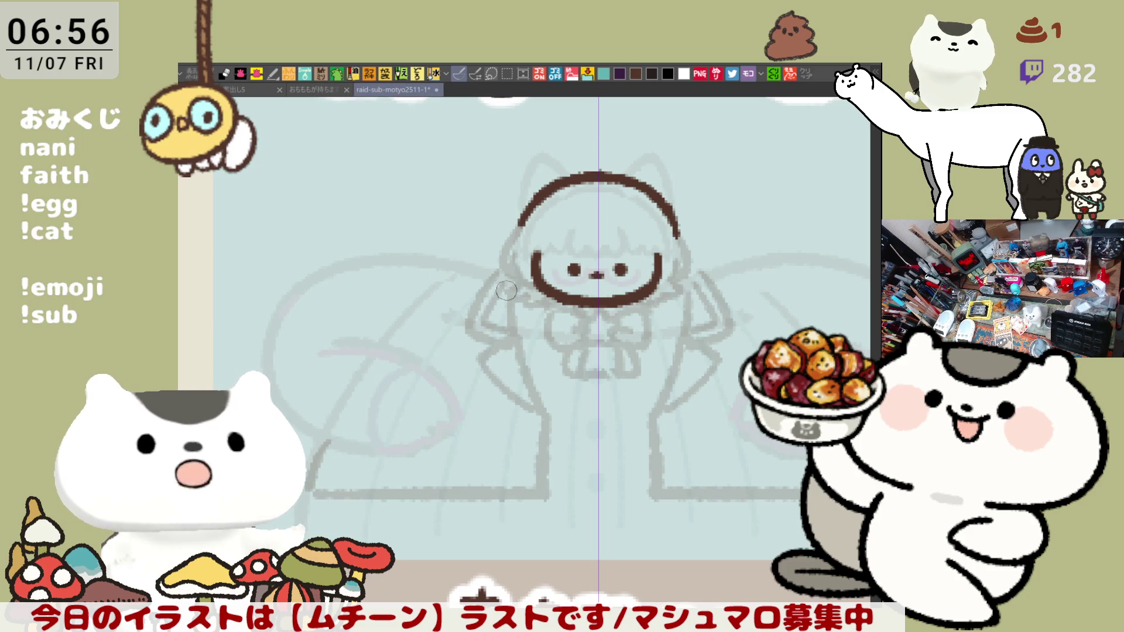
drag(434, 261, 485, 282)
key(ctrl+z)
mouse_move(386, 261)
mouse_down()
mouse_move(496, 286)
mouse_move(398, 262)
mouse_move(481, 279)
mouse_up()
key(ctrl+z)
key(ctrl+z)
drag(376, 258, 484, 277)
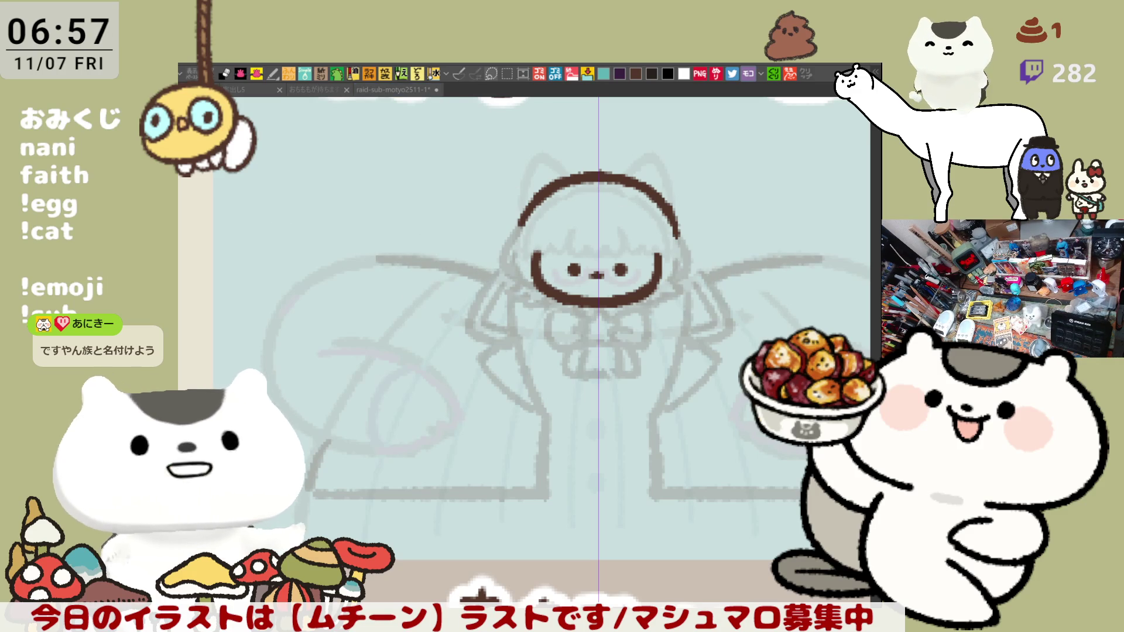
drag(598, 171, 609, 143)
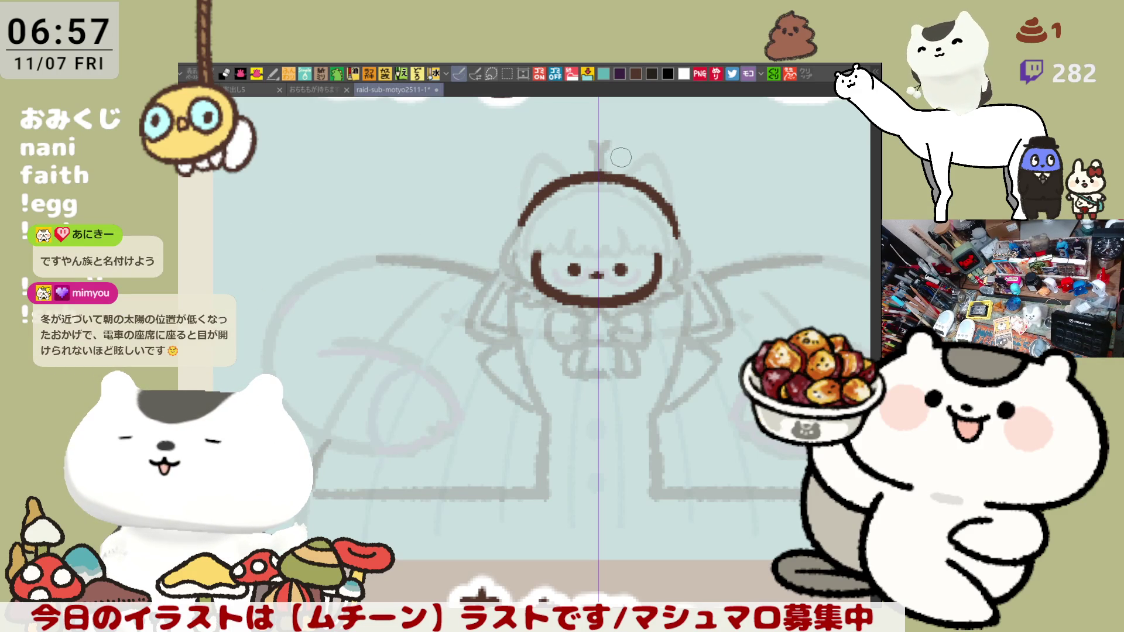
key(ctrl+z)
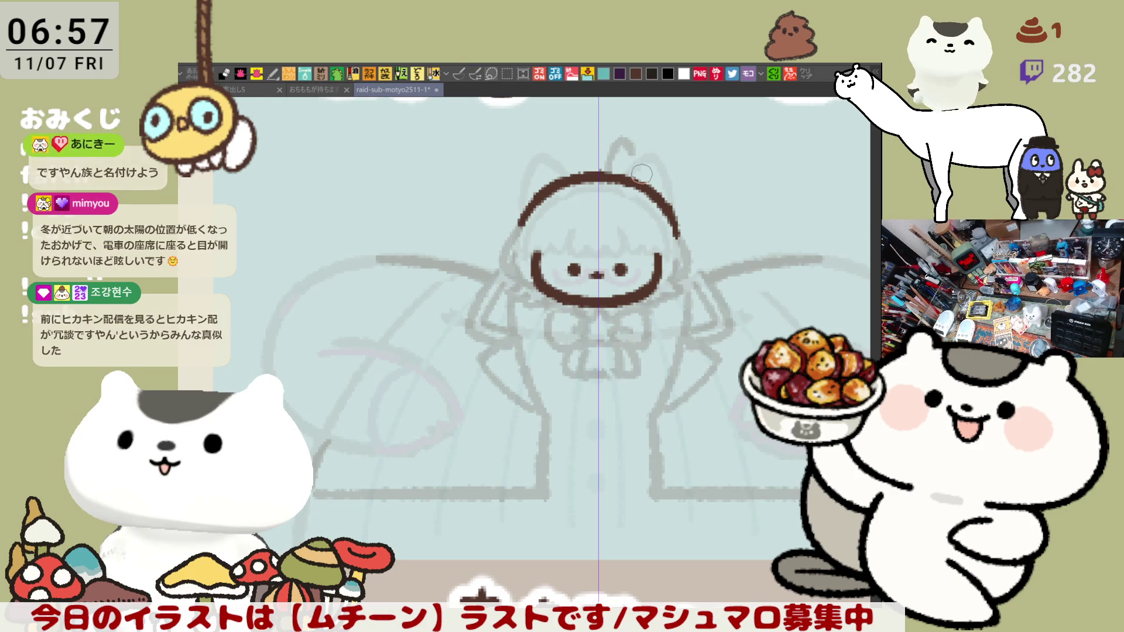
Try sketching a thin antenna curve above the head, undoing each attempt
mouse_move(602, 173)
mouse_down()
mouse_move(621, 144)
mouse_move(612, 157)
mouse_move(627, 151)
mouse_up()
key(ctrl+z)
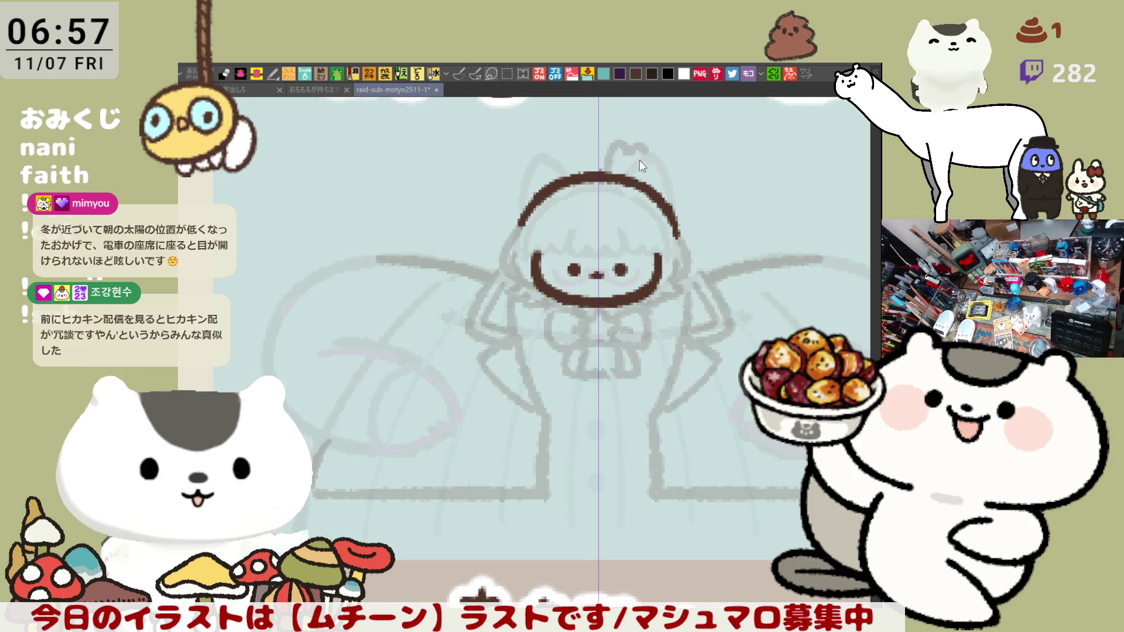
key(ctrl+z)
mouse_move(610, 170)
mouse_down()
mouse_move(632, 141)
mouse_move(656, 167)
mouse_up()
key(ctrl+z)
key(ctrl+z)
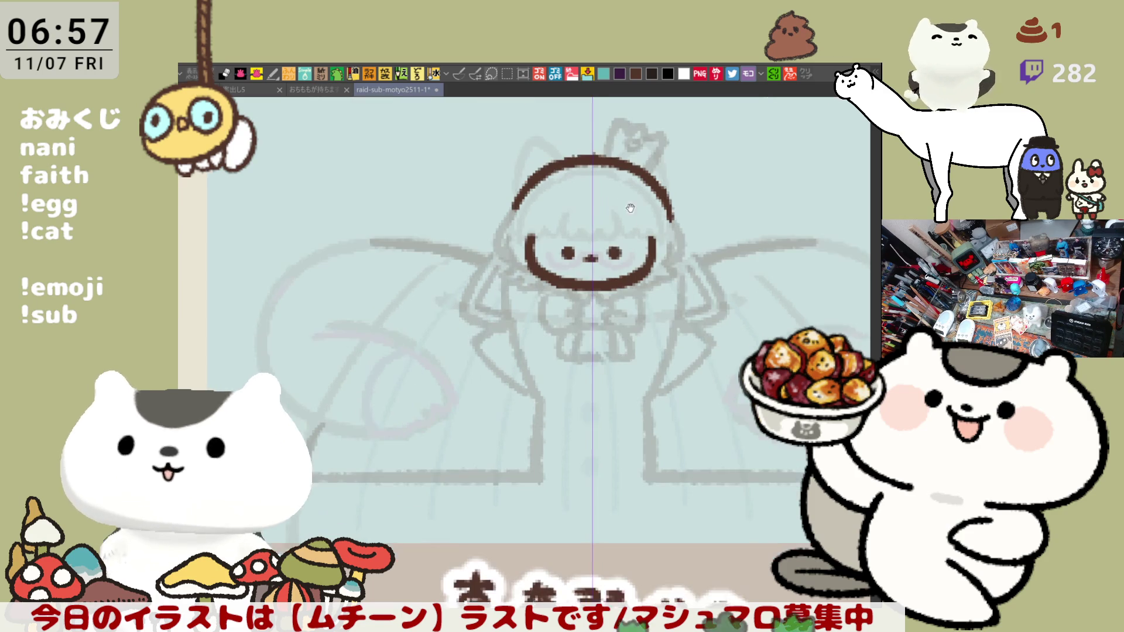
scroll(625, 185, down, 1)
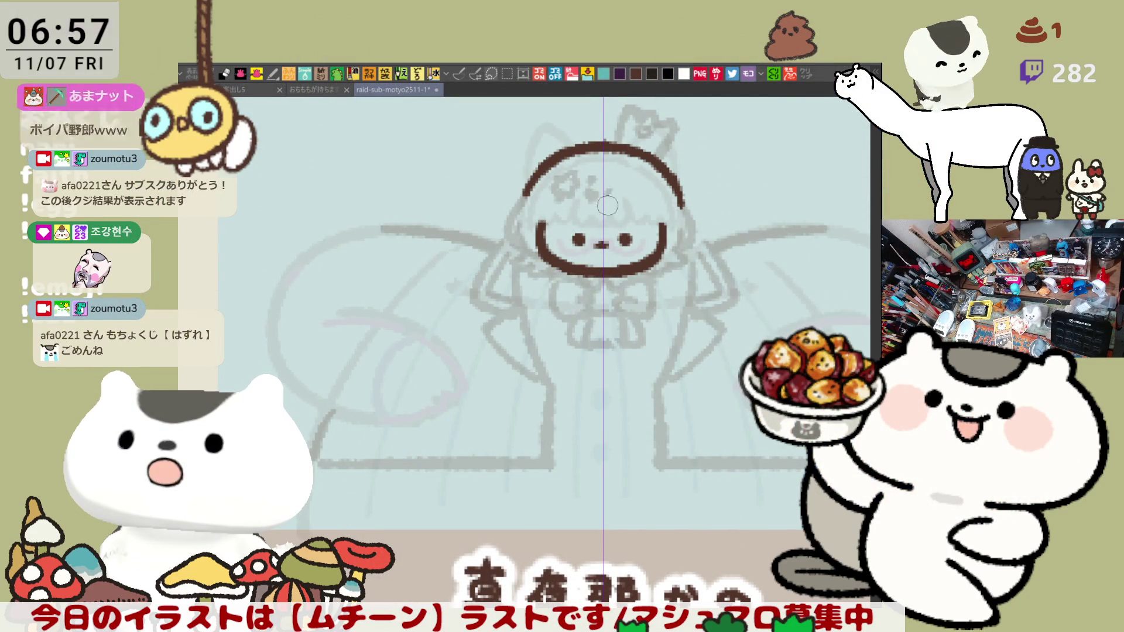
Sketch a crescent beside the face and add detail strokes to the crown
drag(614, 176, 618, 221)
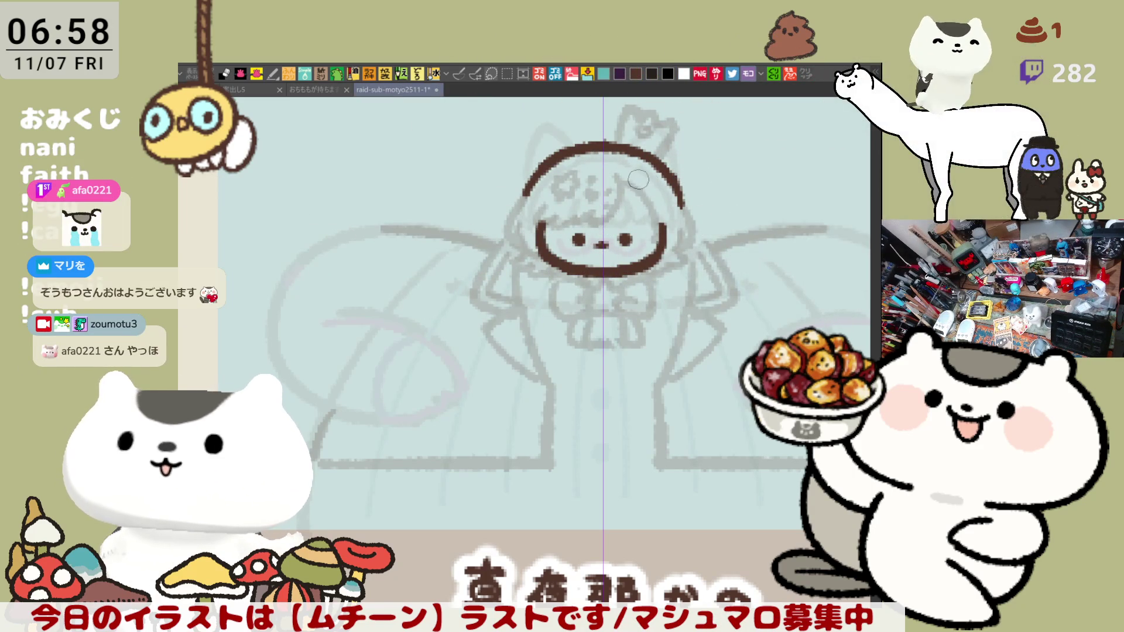
scroll(650, 226, up, 2)
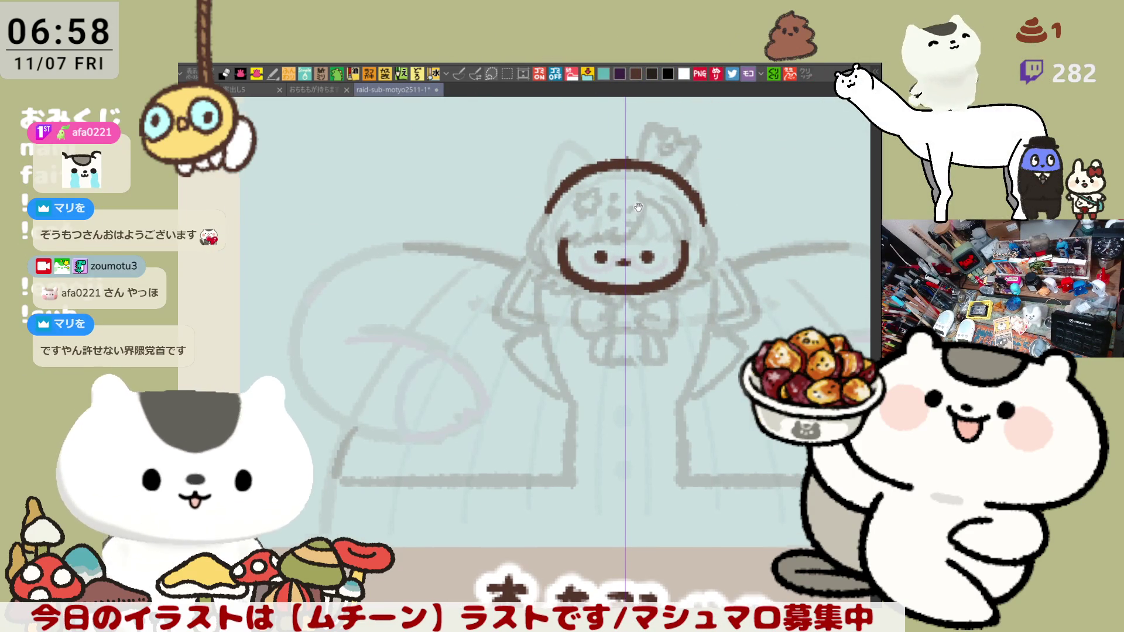
drag(628, 203, 655, 231)
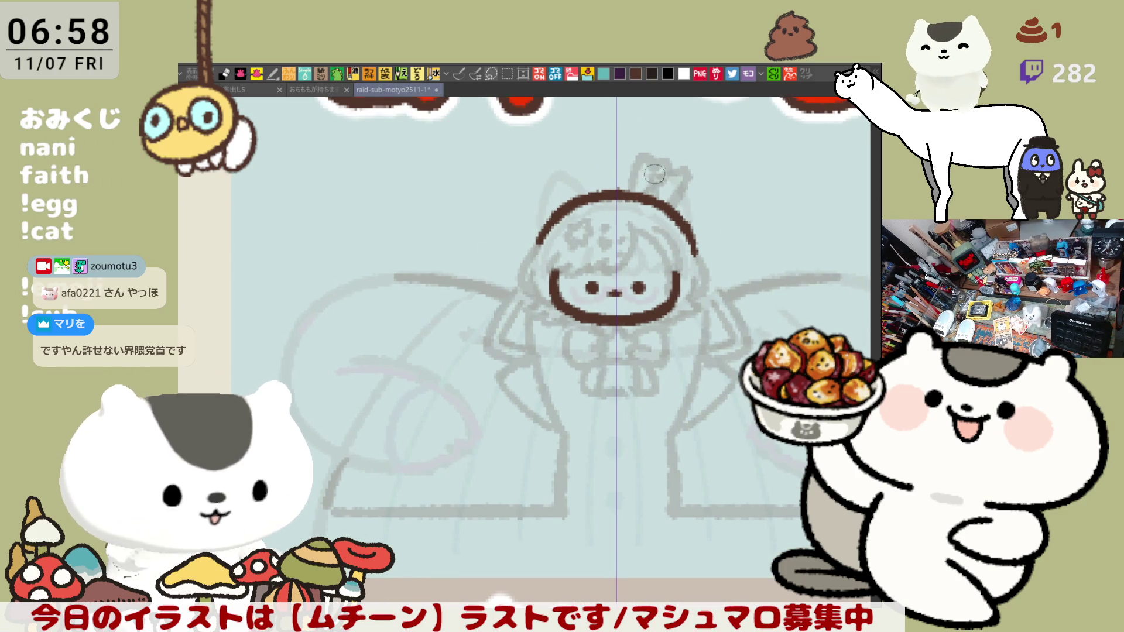
mouse_move(654, 176)
mouse_down()
mouse_move(645, 199)
mouse_move(650, 167)
mouse_move(676, 188)
mouse_up()
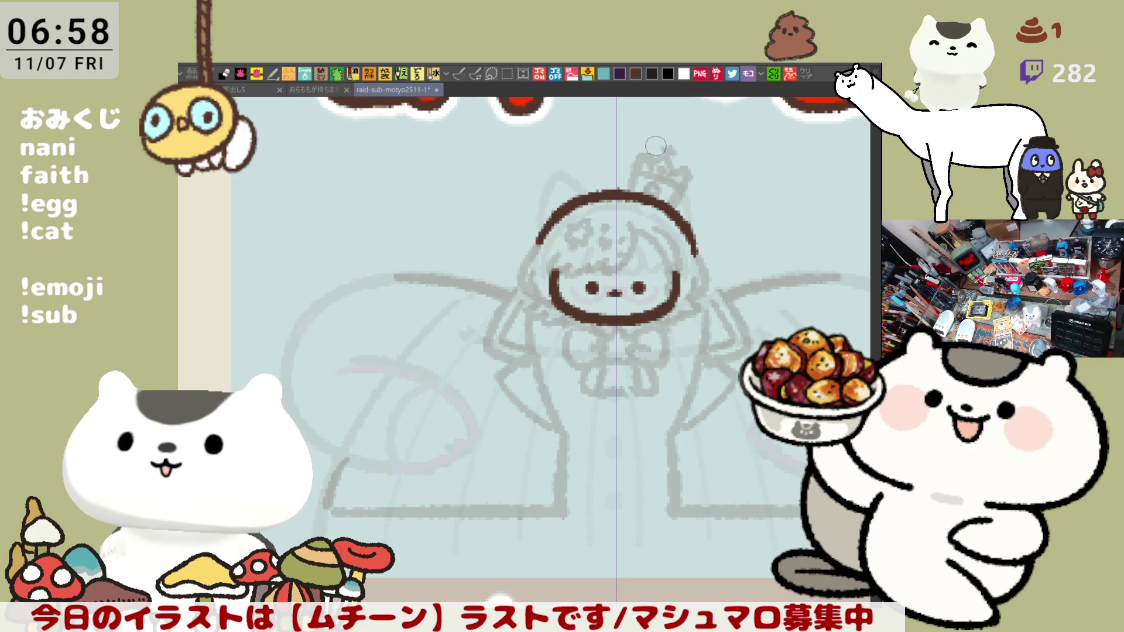
mouse_move(556, 285)
mouse_down()
mouse_move(557, 328)
mouse_move(591, 331)
mouse_up()
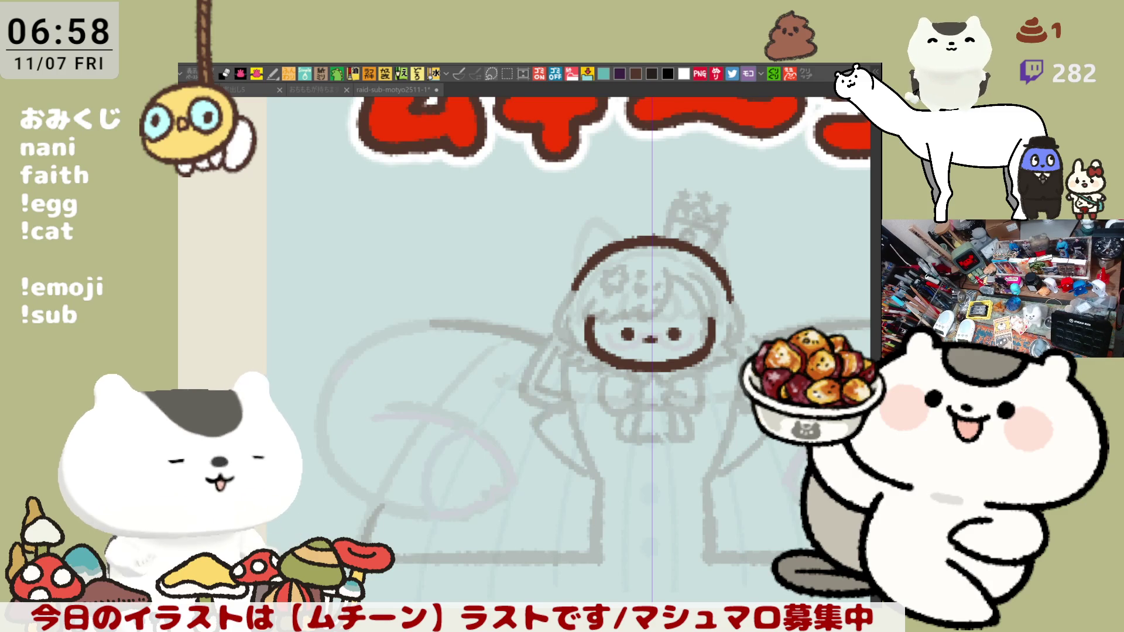
Add strokes below the bow, left of the collar and along the arm
click(574, 461)
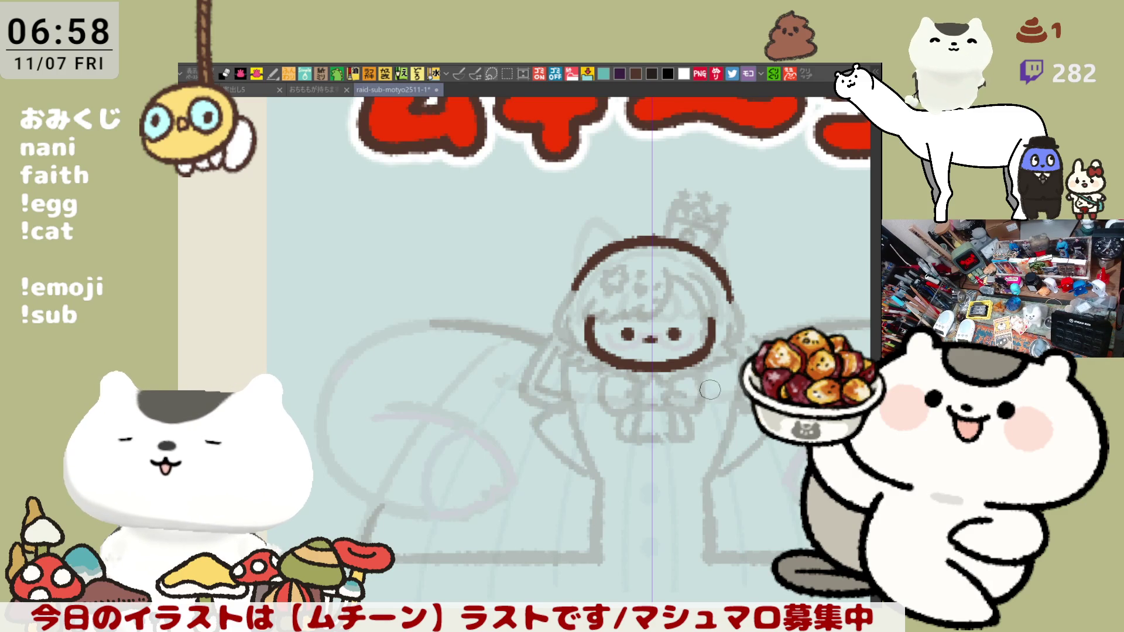
mouse_move(635, 404)
mouse_down()
mouse_move(611, 444)
mouse_move(621, 423)
mouse_move(615, 440)
mouse_move(673, 433)
mouse_move(667, 445)
mouse_move(620, 425)
mouse_move(629, 443)
mouse_up()
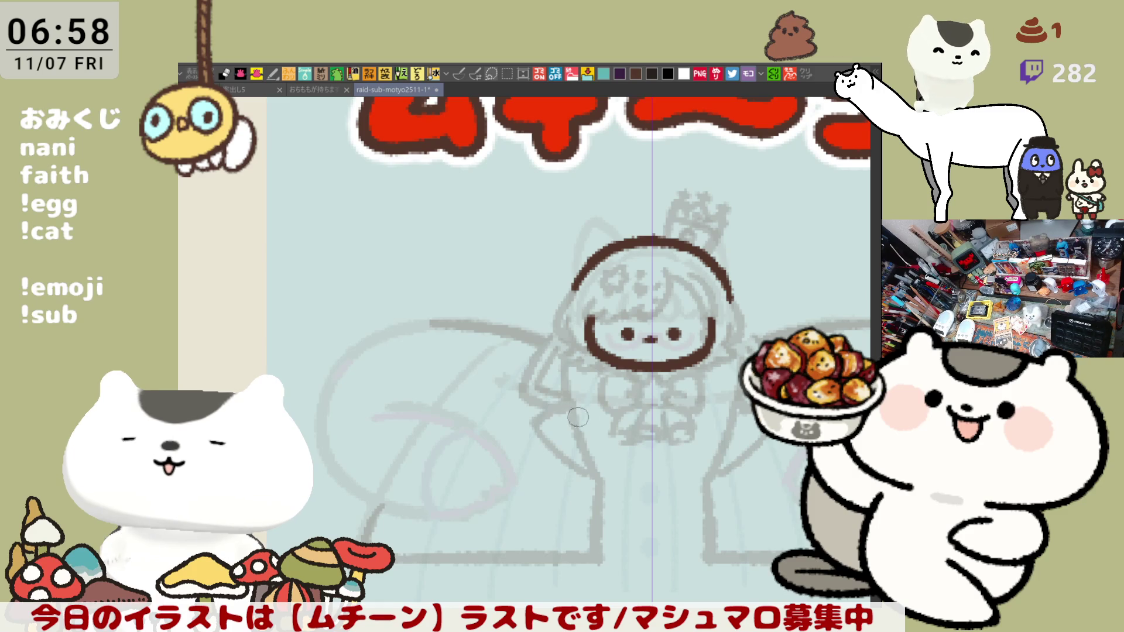
mouse_move(572, 410)
mouse_down()
mouse_move(560, 425)
mouse_move(595, 465)
mouse_up()
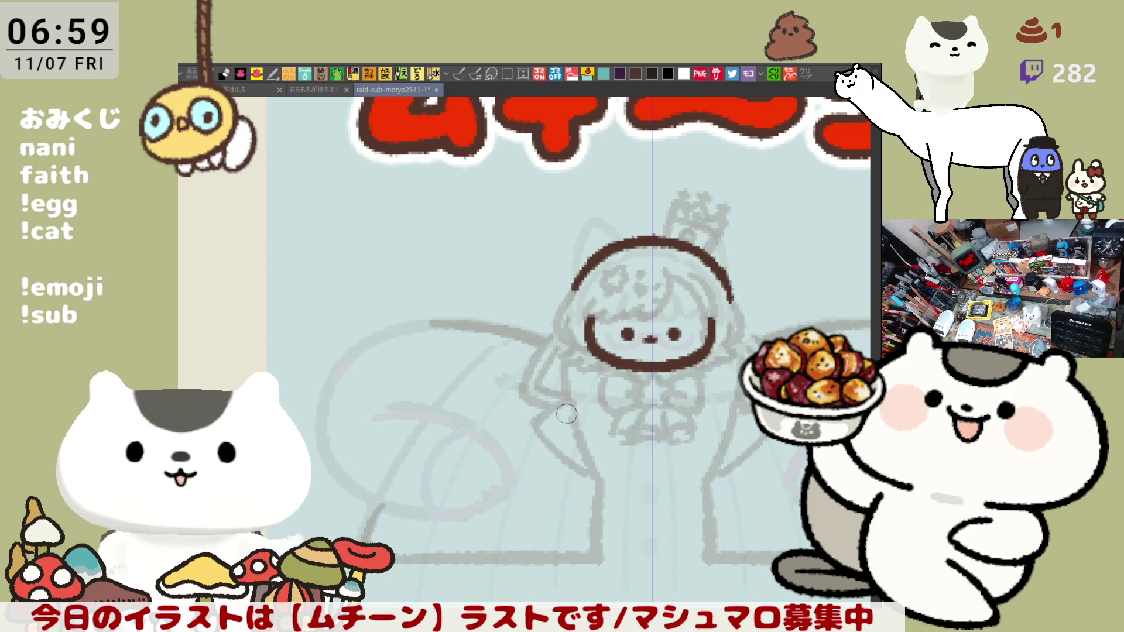
drag(553, 425, 591, 470)
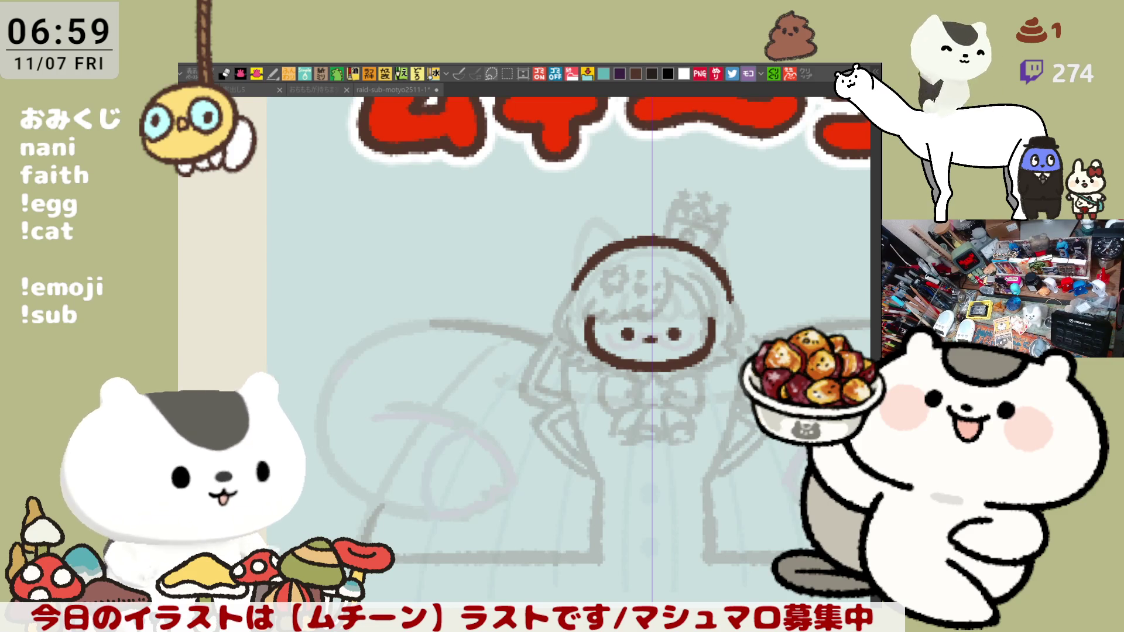
Sketch a curve on the left tail and darken its outer arc
drag(375, 368, 486, 434)
key(ctrl+z)
drag(401, 380, 492, 432)
mouse_move(351, 351)
mouse_down()
mouse_move(319, 389)
mouse_move(357, 486)
mouse_move(406, 501)
mouse_up()
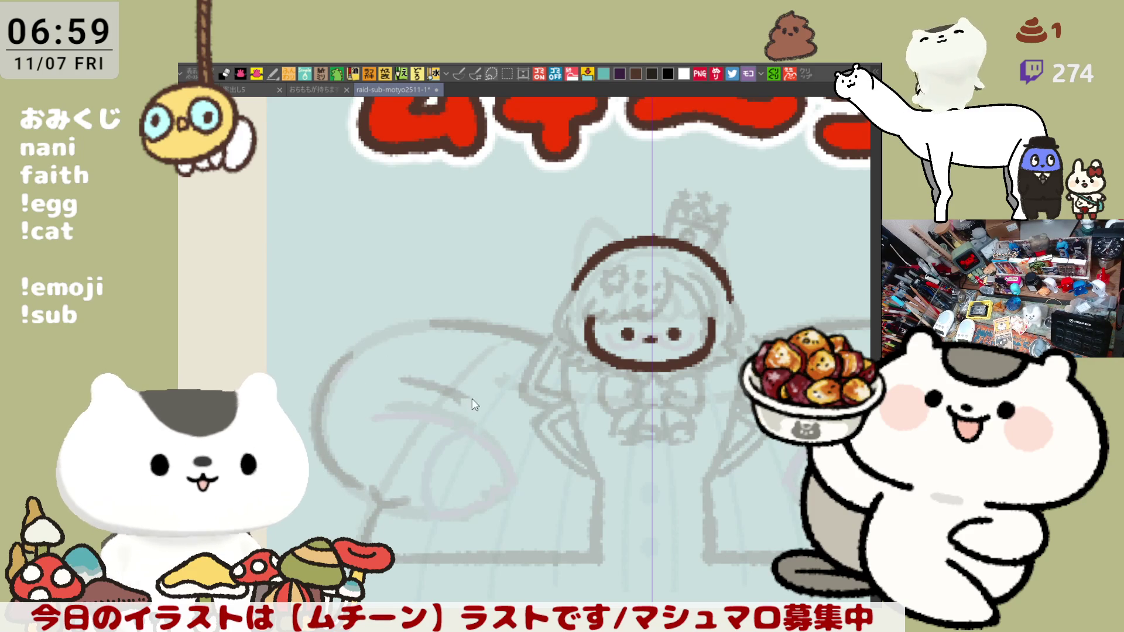
Draw the inner tail curve, retrying it several times until it reaches lower
drag(479, 410, 410, 497)
key(ctrl+z)
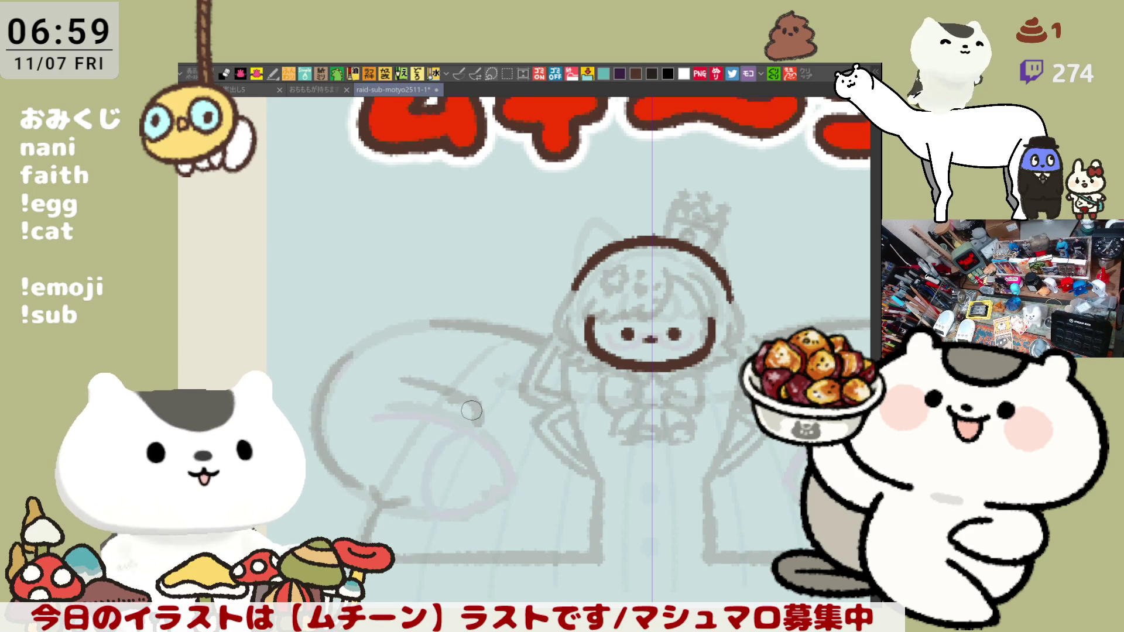
drag(480, 407, 417, 495)
key(ctrl+z)
drag(466, 410, 393, 507)
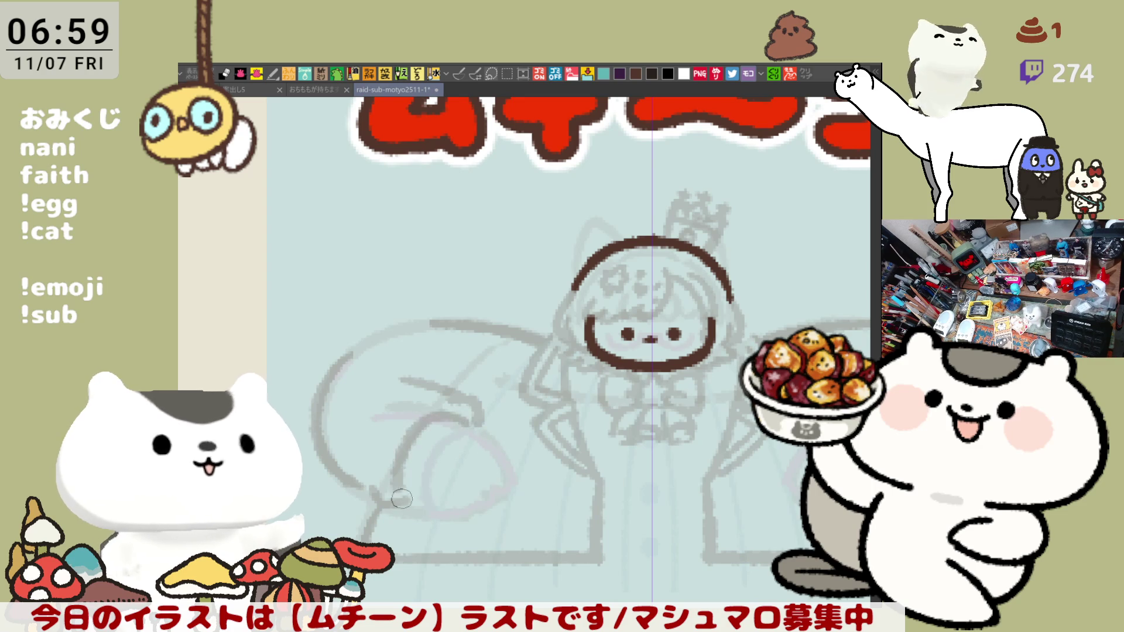
key(ctrl+z)
drag(471, 412, 410, 497)
key(ctrl+z)
mouse_move(468, 410)
mouse_down()
mouse_move(398, 516)
mouse_move(440, 415)
mouse_move(400, 486)
mouse_up()
key(ctrl+z)
mouse_move(458, 419)
mouse_down()
mouse_move(471, 462)
mouse_move(424, 497)
mouse_up()
mouse_move(468, 446)
mouse_down()
mouse_move(460, 358)
mouse_move(436, 430)
mouse_move(448, 380)
mouse_move(427, 419)
mouse_move(421, 354)
mouse_move(401, 414)
mouse_up()
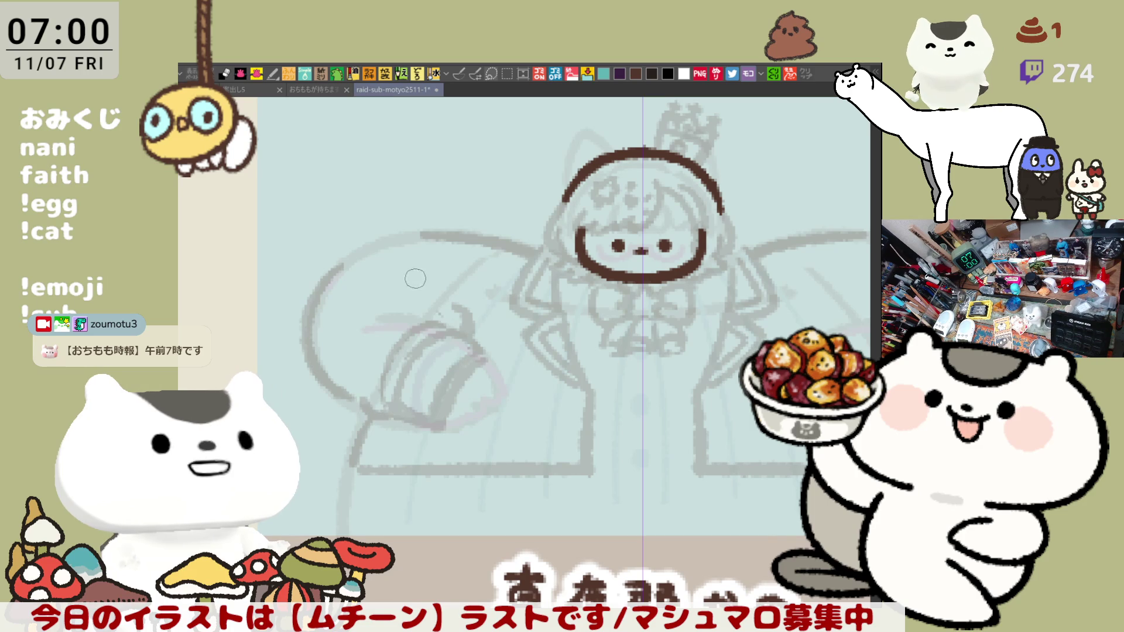
Draw an arc at the top of the tail and darken its rounded end
drag(382, 270, 445, 308)
key(ctrl+z)
drag(384, 266, 442, 308)
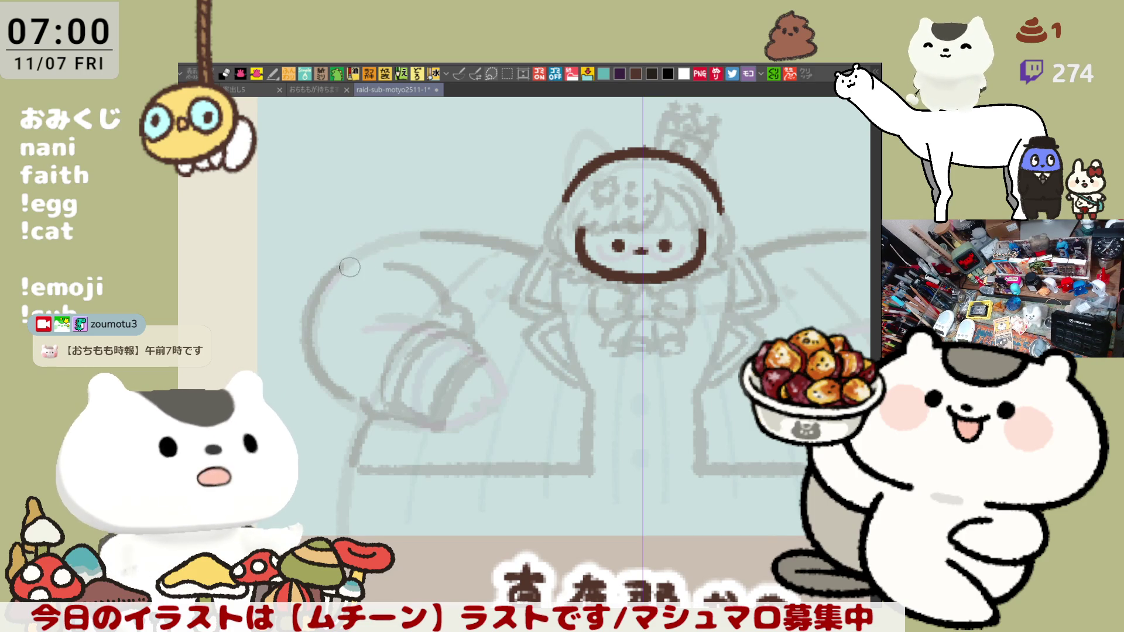
scroll(527, 264, down, 5)
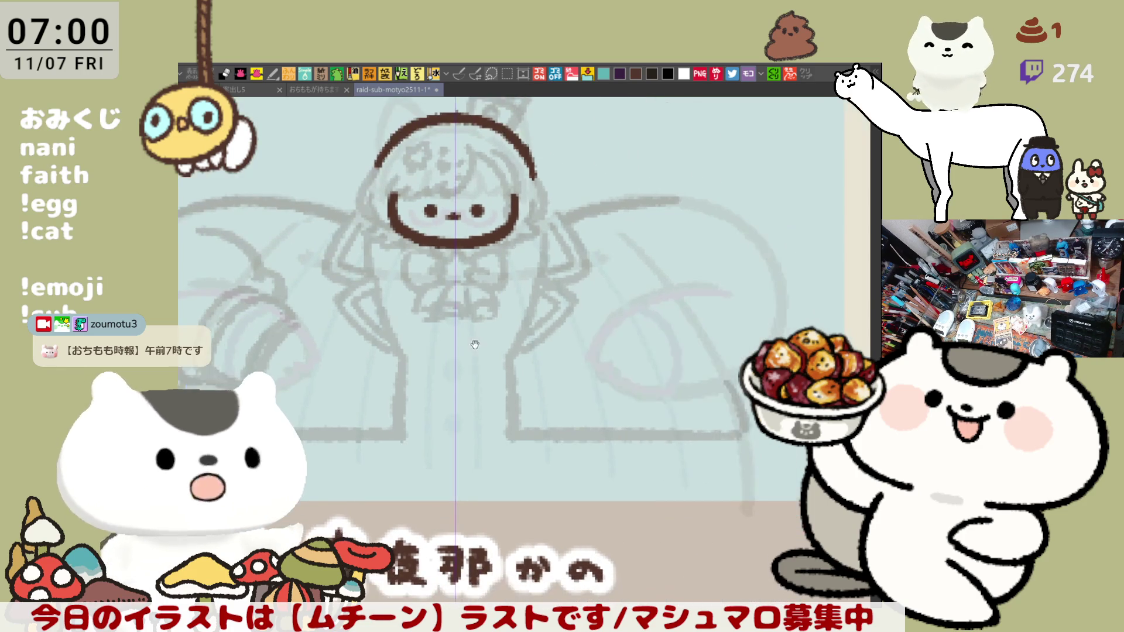
scroll(668, 279, left, 5)
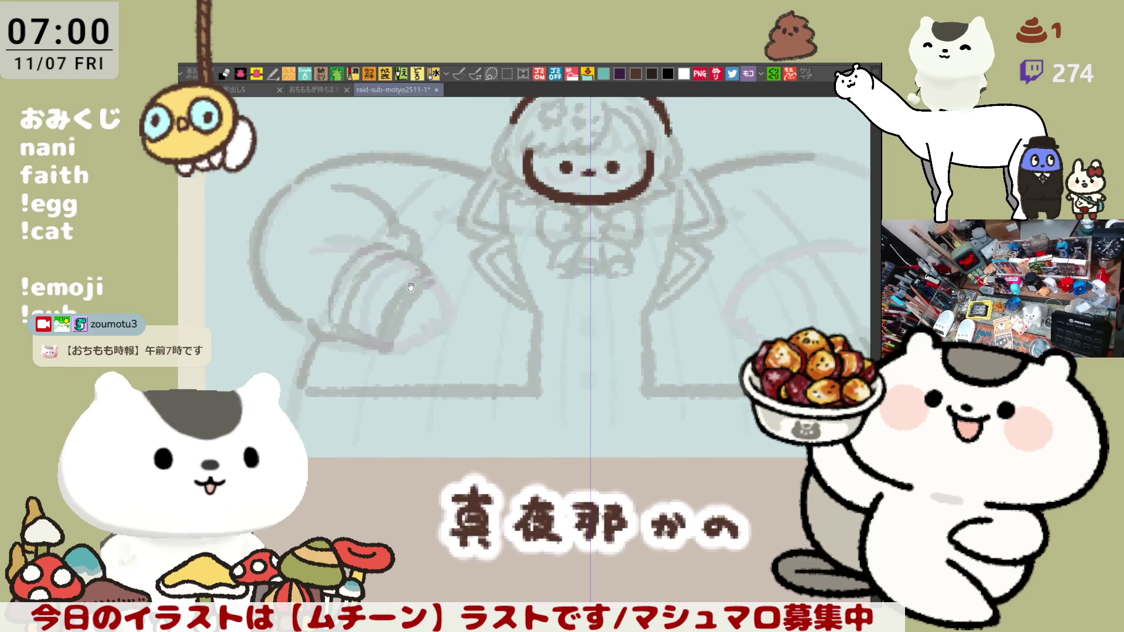
mouse_move(506, 286)
mouse_down()
mouse_move(489, 319)
mouse_move(445, 337)
mouse_up()
Sketch the sofa base's bottom edge and a diagonal line at its lower left
drag(602, 412, 587, 379)
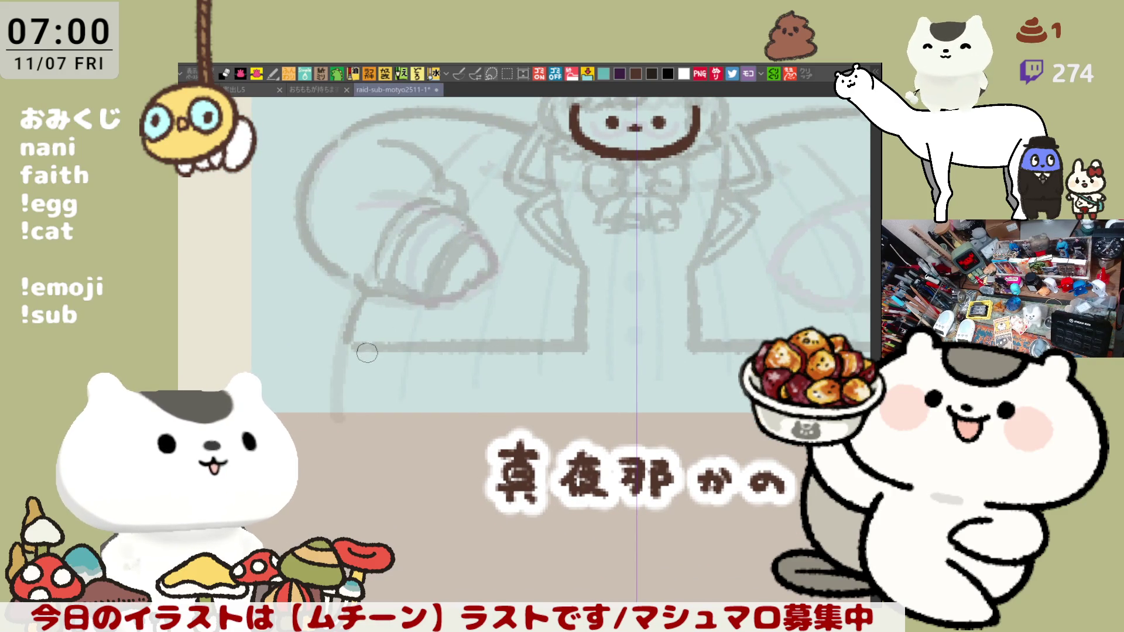
mouse_move(366, 348)
mouse_down()
mouse_move(451, 374)
mouse_move(580, 370)
mouse_up()
scroll(541, 378, down, 2)
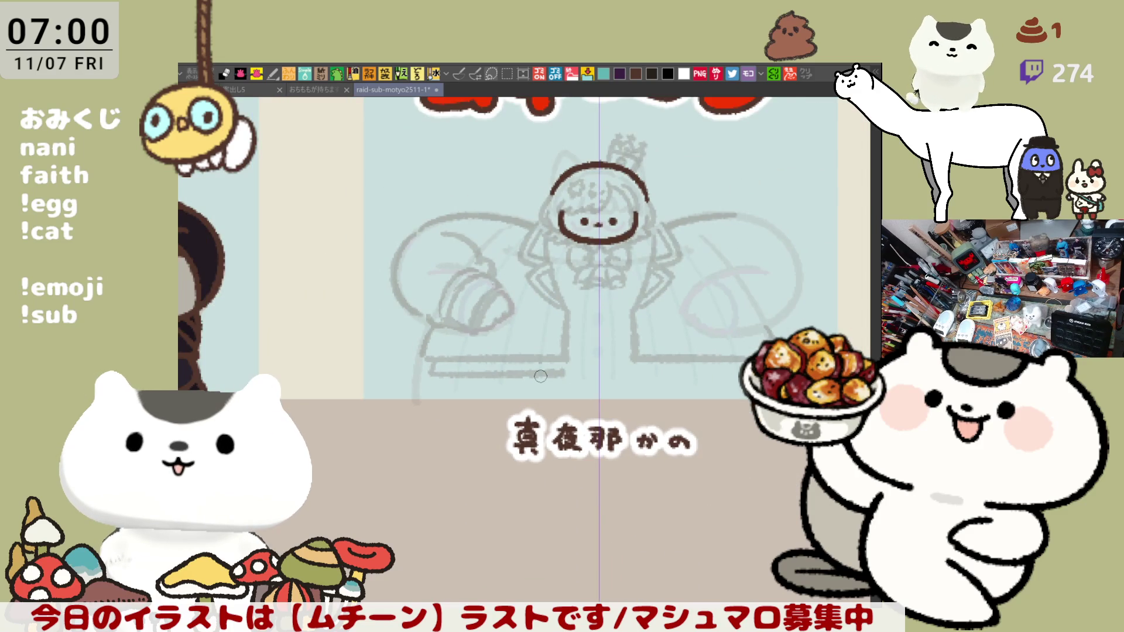
scroll(540, 376, down, 2)
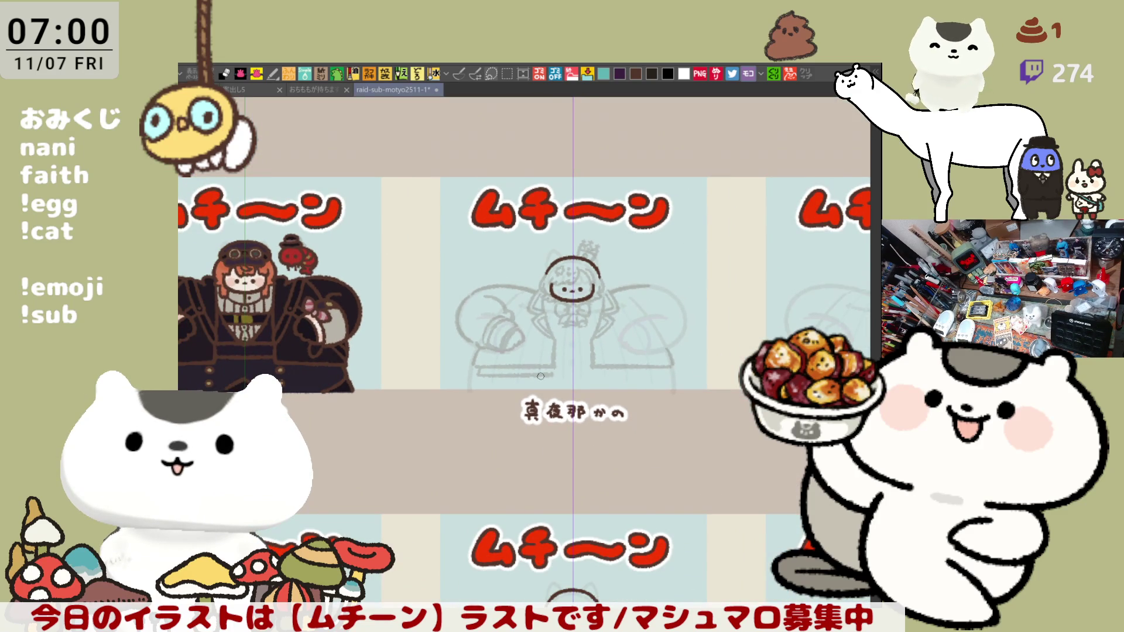
scroll(608, 360, down, 1)
scroll(383, 368, up, 3)
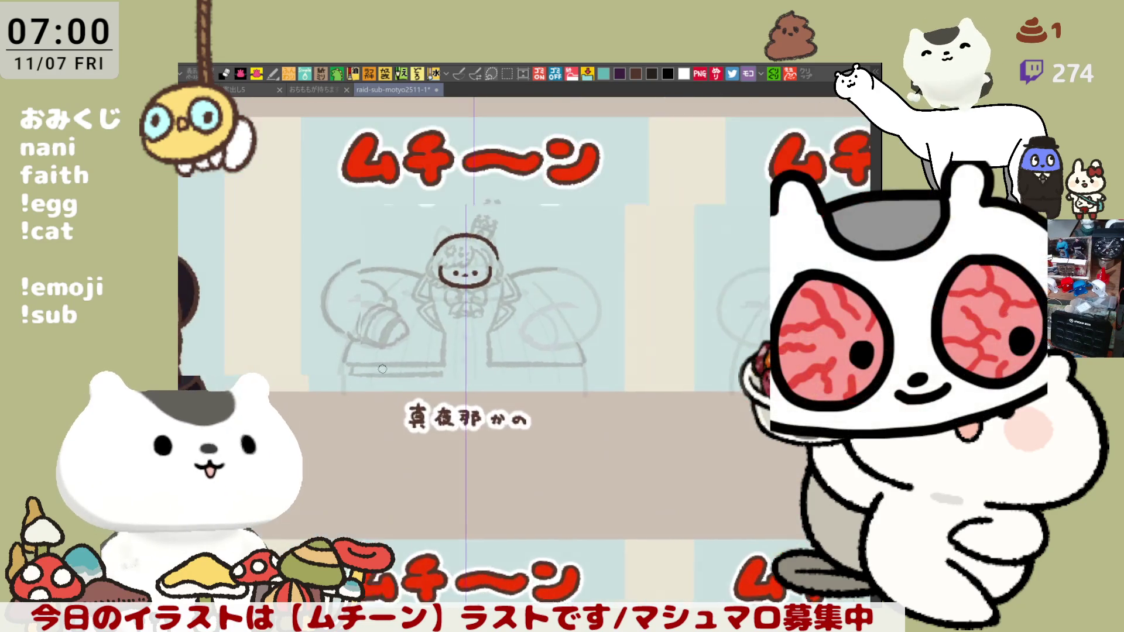
scroll(382, 369, up, 4)
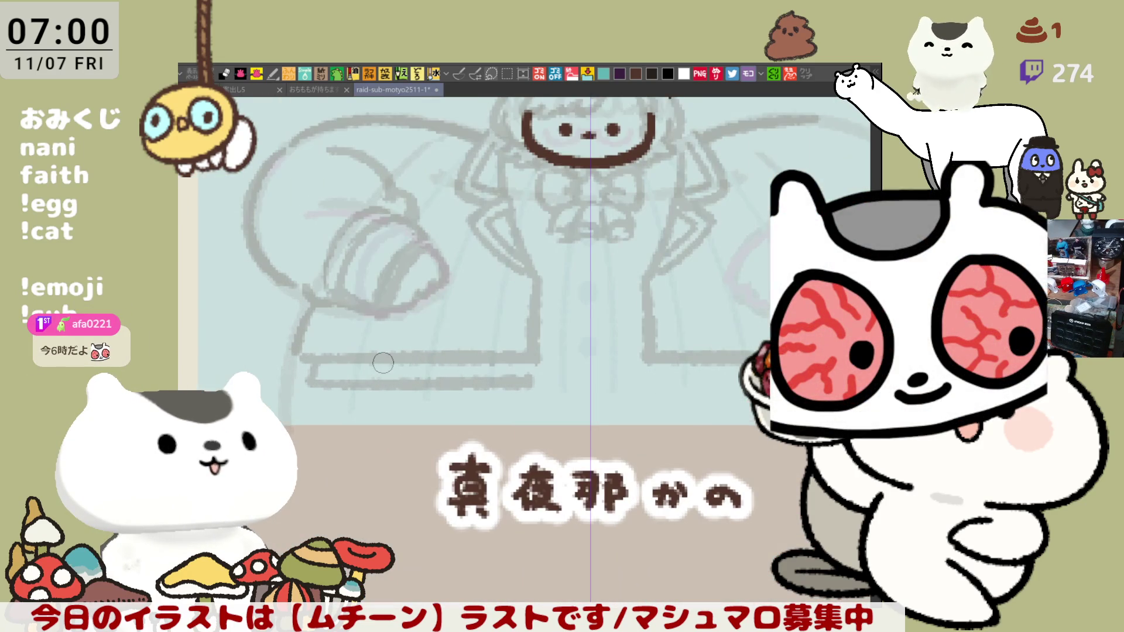
drag(383, 363, 421, 273)
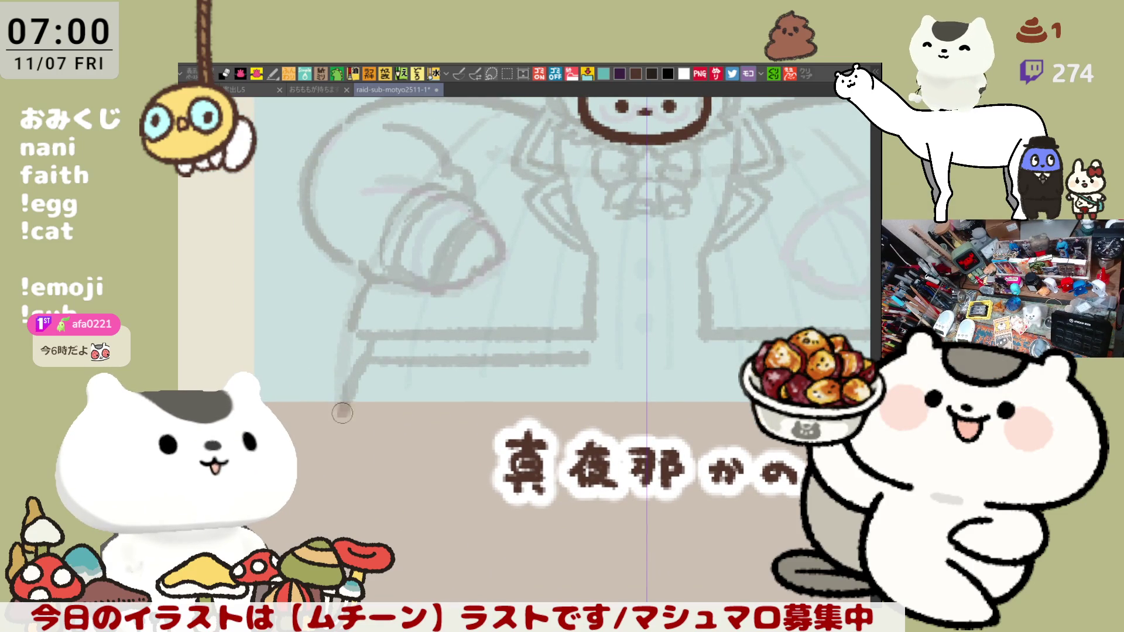
drag(369, 343, 336, 409)
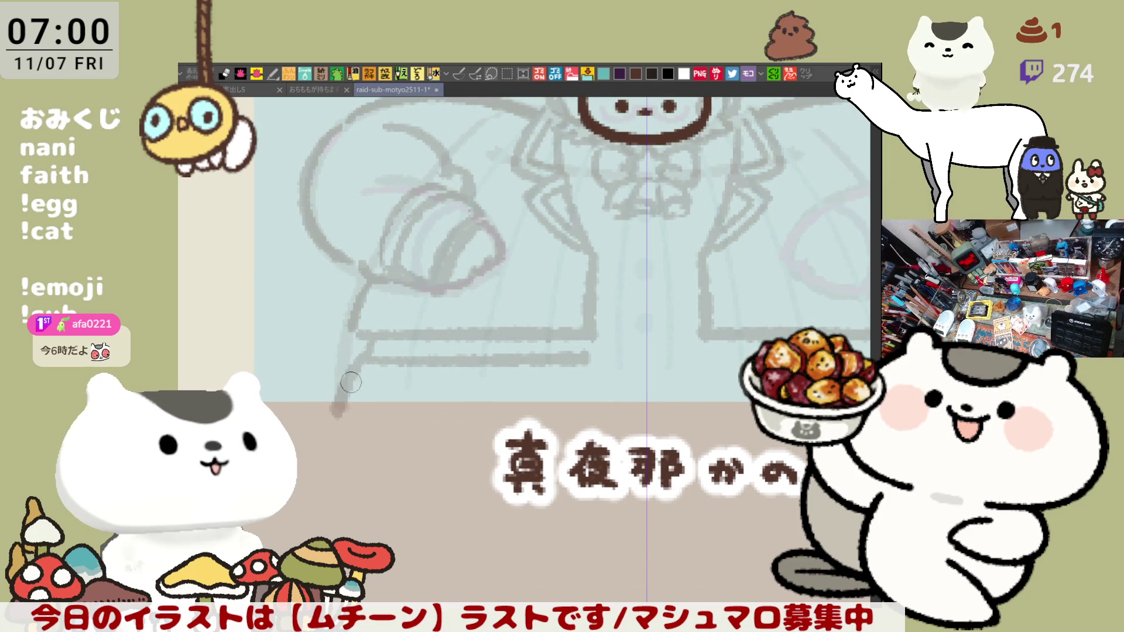
Draw a longer line along the sofa base on the right side
mouse_move(371, 361)
mouse_down()
mouse_move(234, 363)
mouse_move(195, 431)
mouse_up()
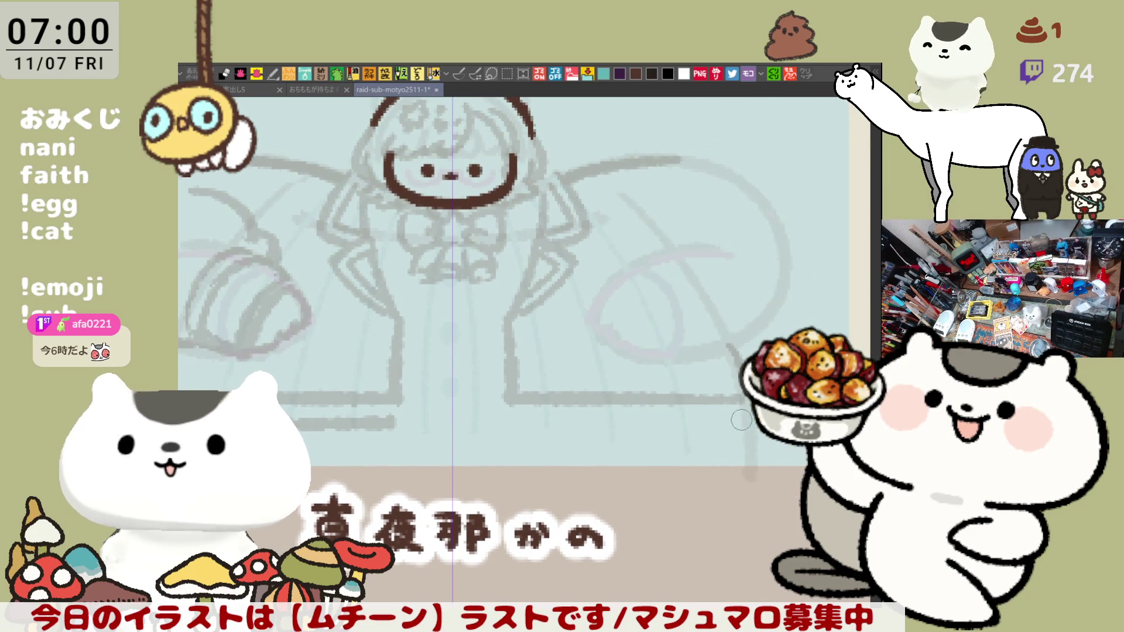
mouse_move(671, 423)
mouse_down()
mouse_move(739, 419)
mouse_move(726, 420)
mouse_up()
key(ctrl+z)
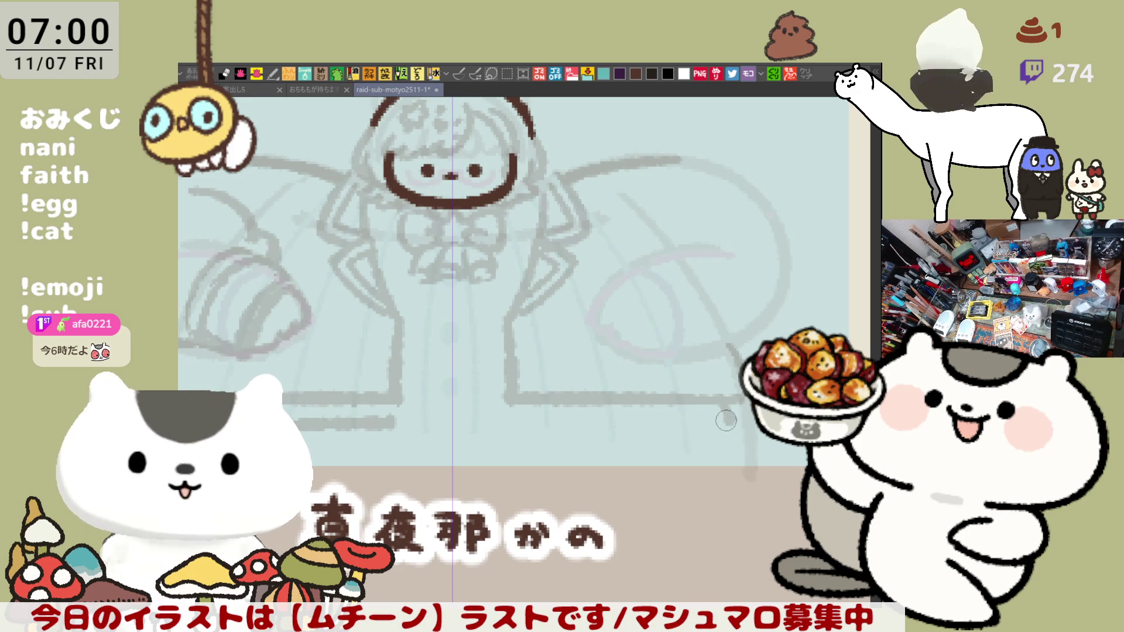
mouse_move(635, 422)
mouse_down()
mouse_move(737, 421)
mouse_move(765, 482)
mouse_up()
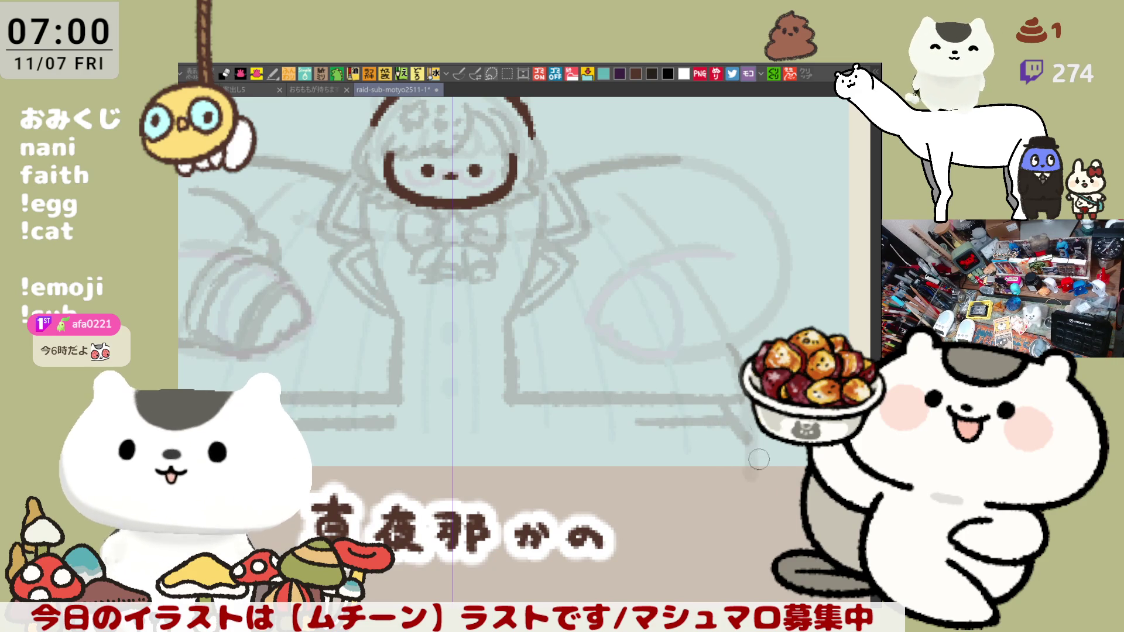
scroll(744, 457, left, 5)
scroll(447, 339, down, 3)
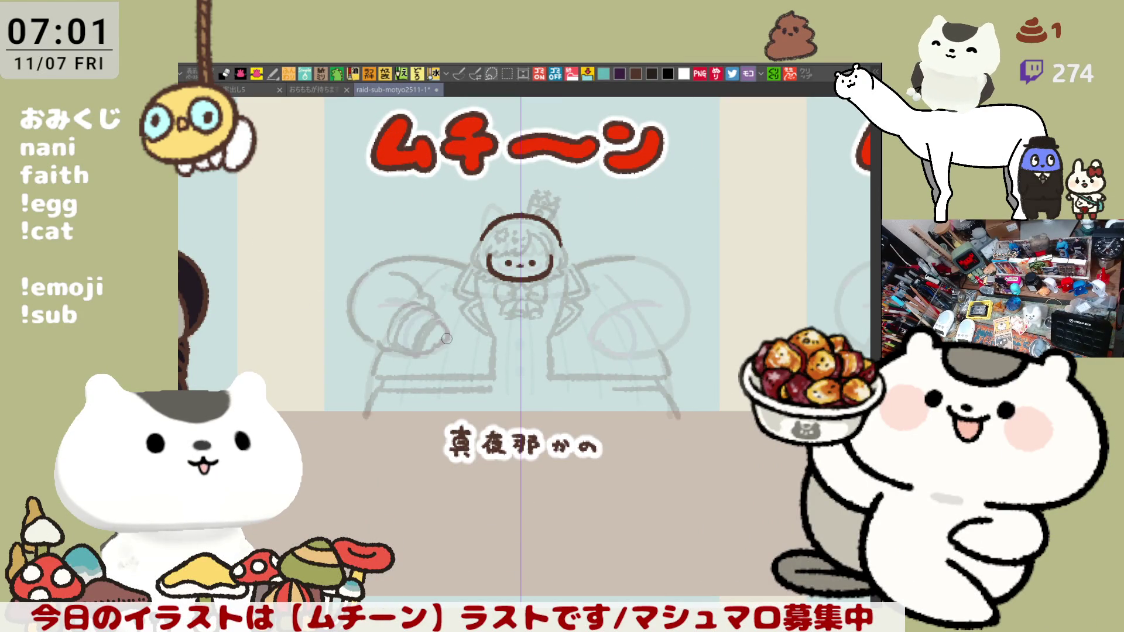
Close the gap in the sofa seat line and extend it further right
drag(487, 389, 622, 388)
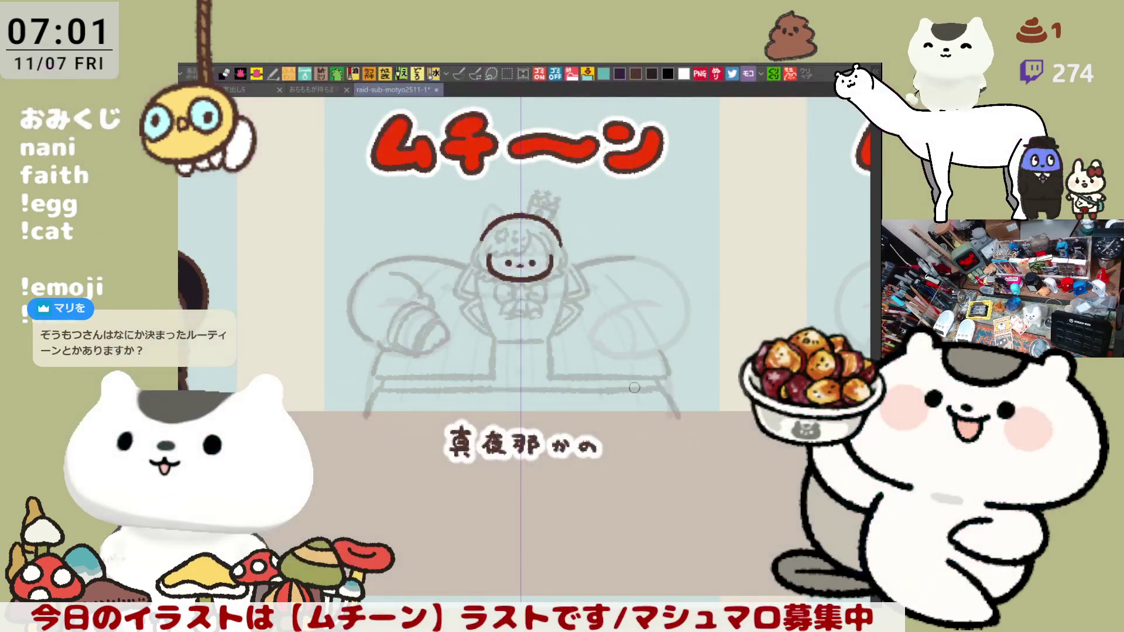
drag(611, 389, 661, 395)
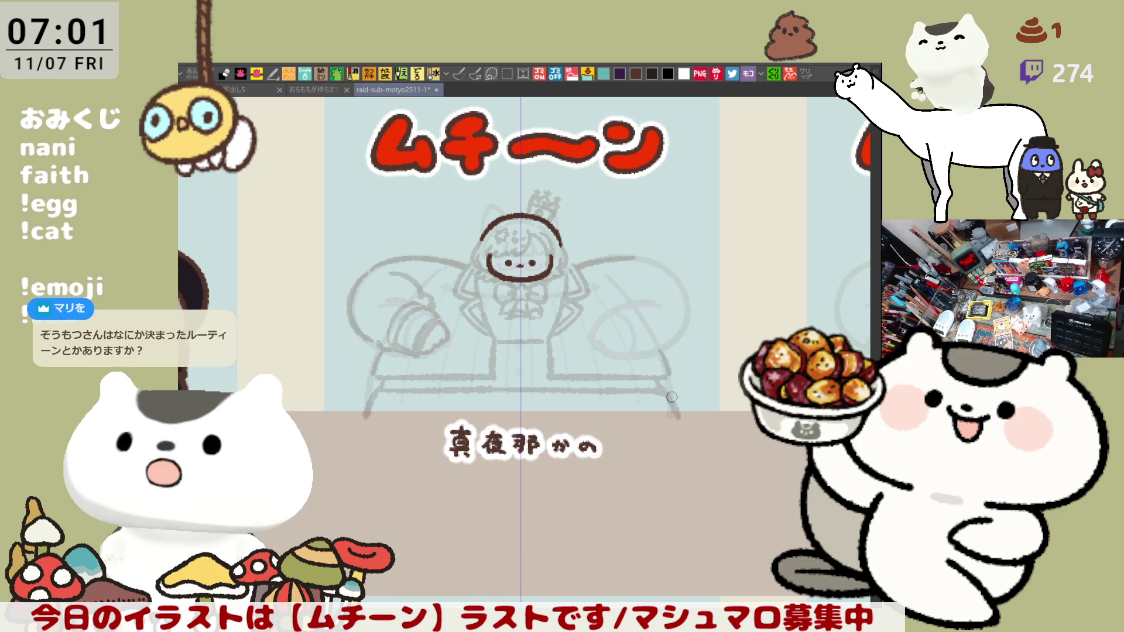
drag(673, 398, 694, 403)
Sketch small buttons on the jacket, redrawing the first one
drag(525, 380, 557, 382)
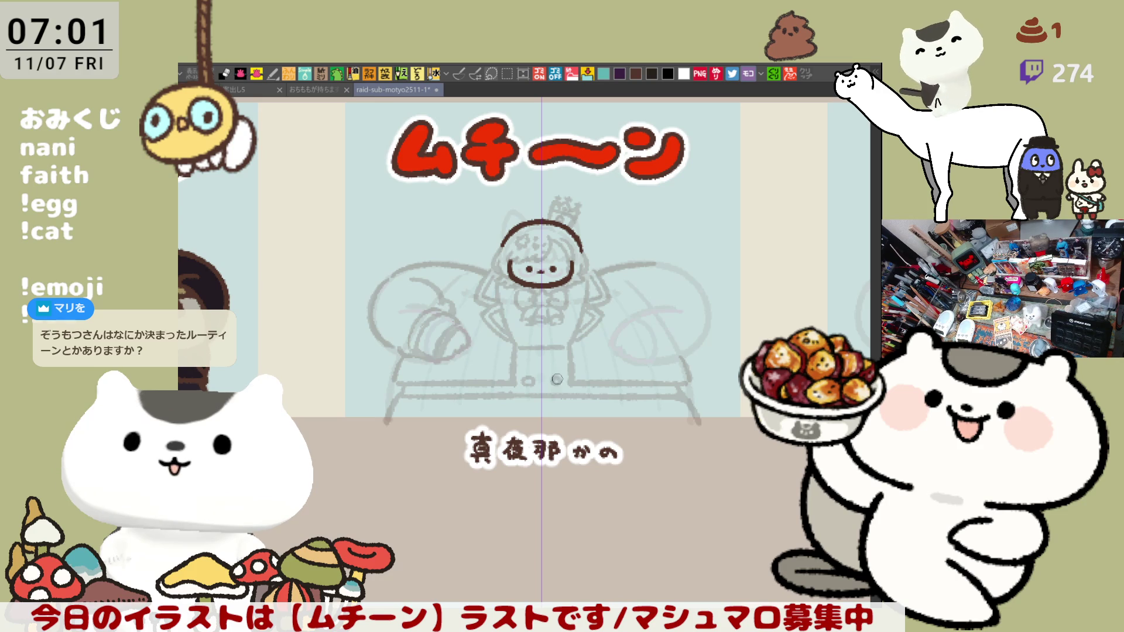
key(ctrl+z)
key(ctrl+z)
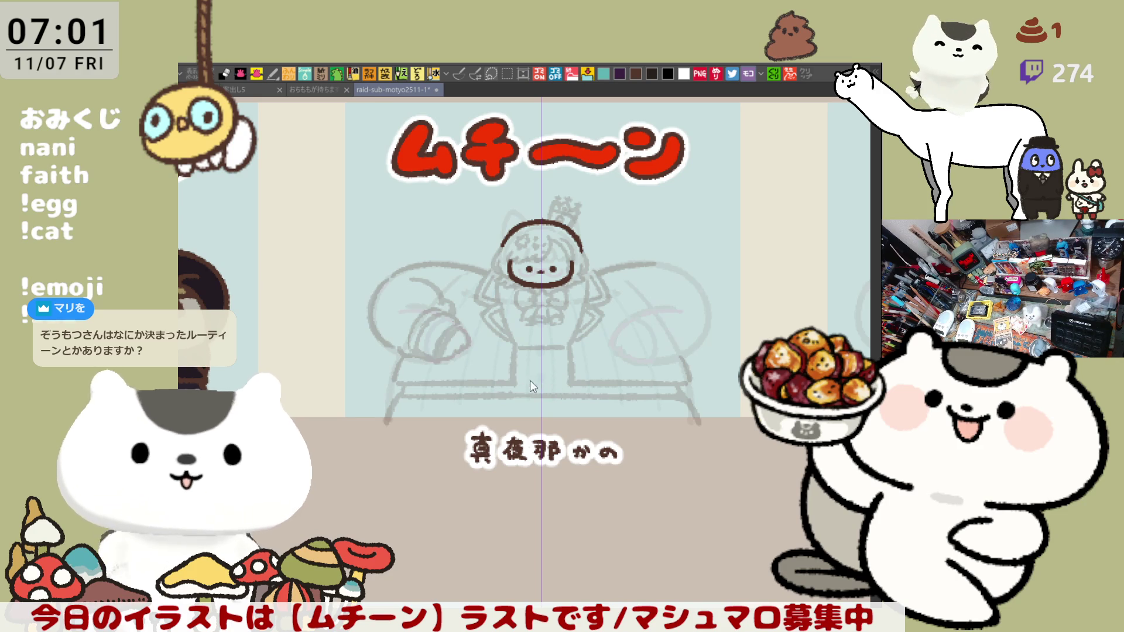
drag(519, 384, 560, 390)
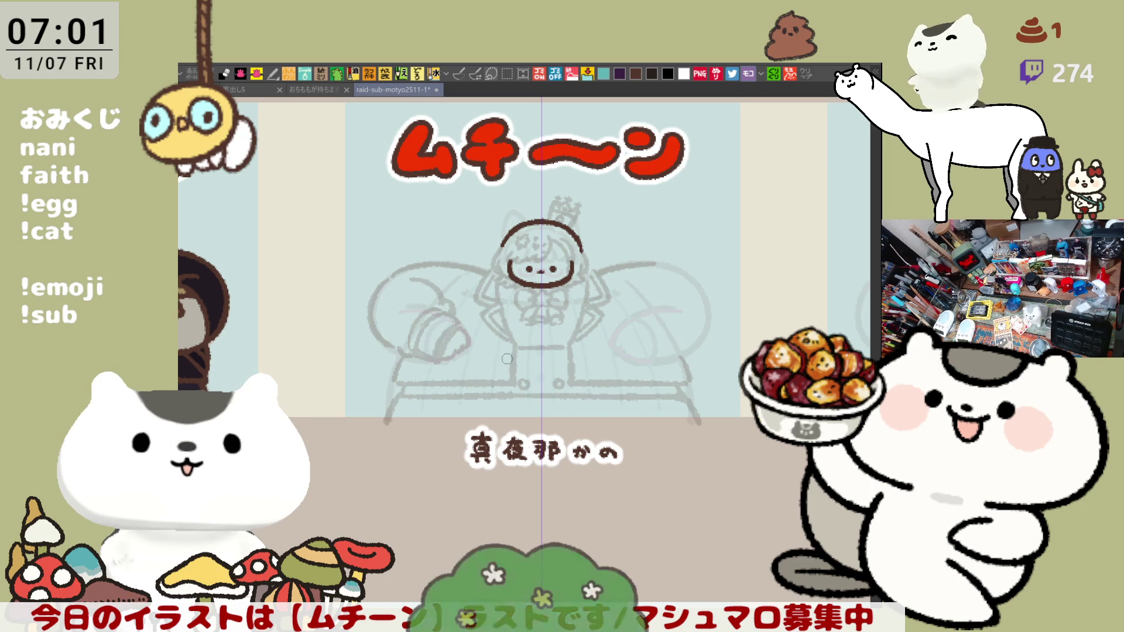
drag(499, 363, 502, 373)
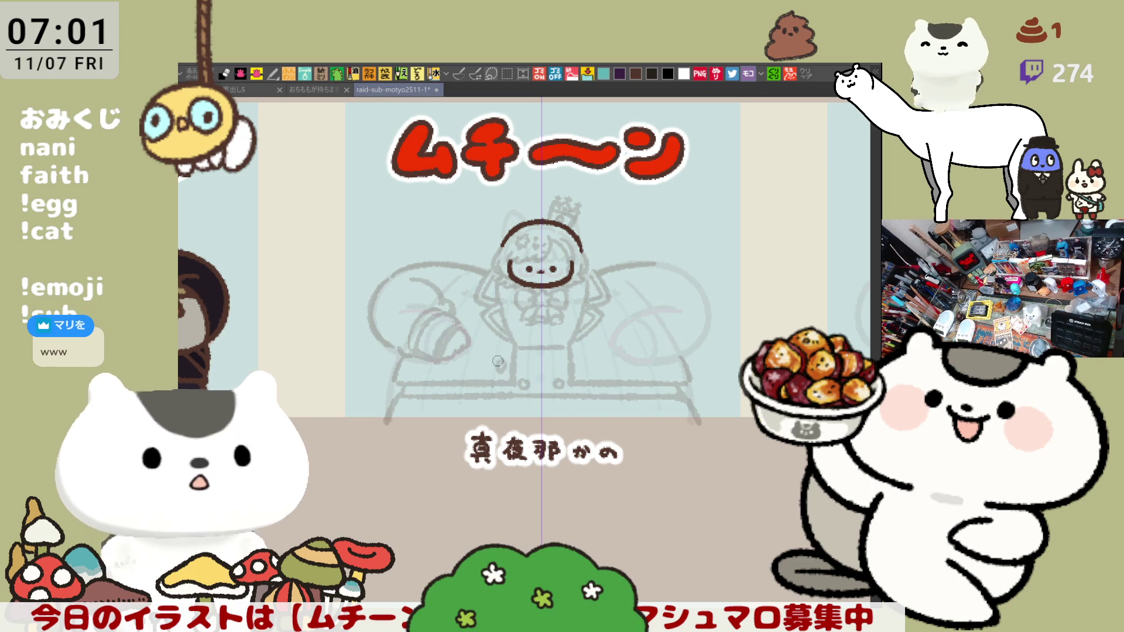
drag(497, 368, 499, 373)
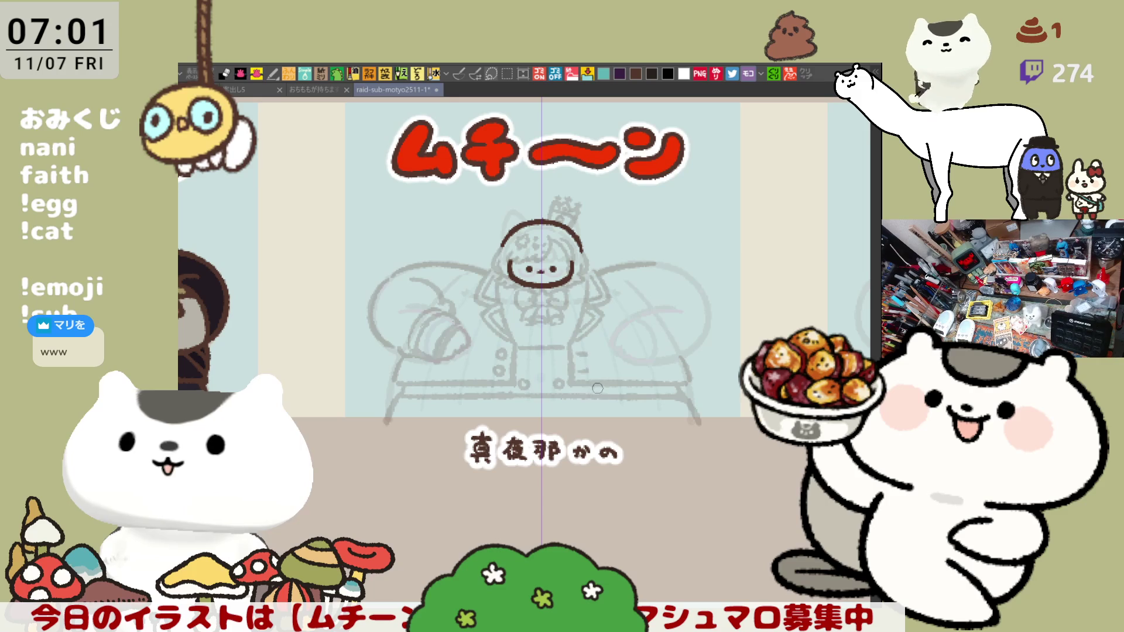
drag(586, 383, 586, 371)
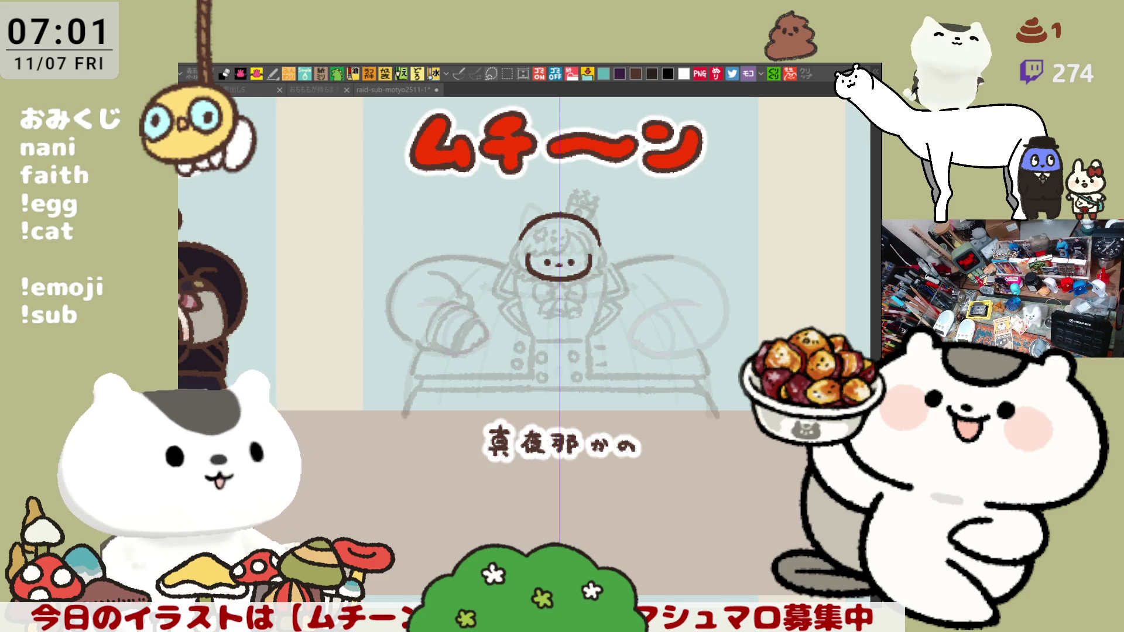
click(501, 322)
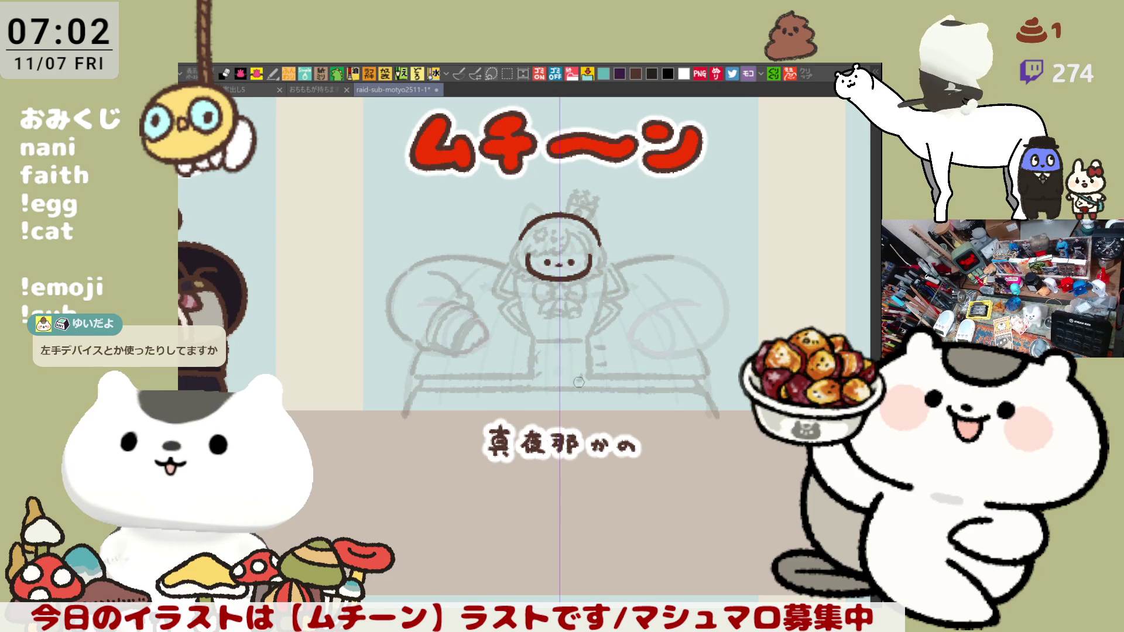
Redraw the seat line as one dark stroke, darken the left arm line, and add another button
mouse_move(427, 391)
mouse_down()
mouse_move(685, 395)
mouse_move(643, 390)
mouse_up()
drag(418, 398, 707, 397)
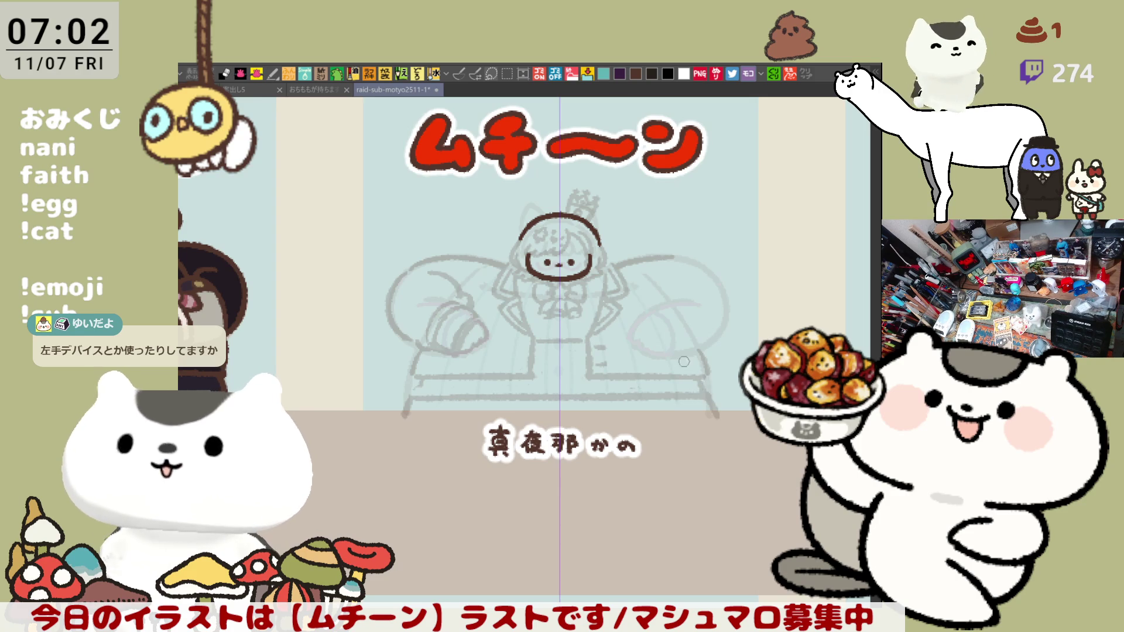
drag(428, 381, 414, 400)
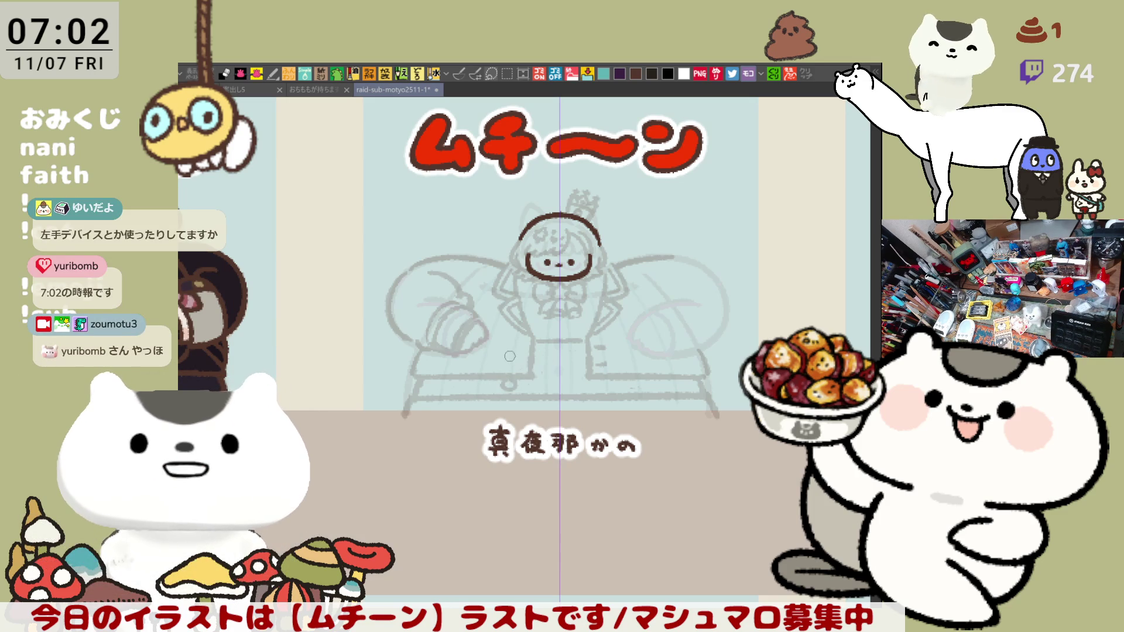
drag(510, 355, 511, 354)
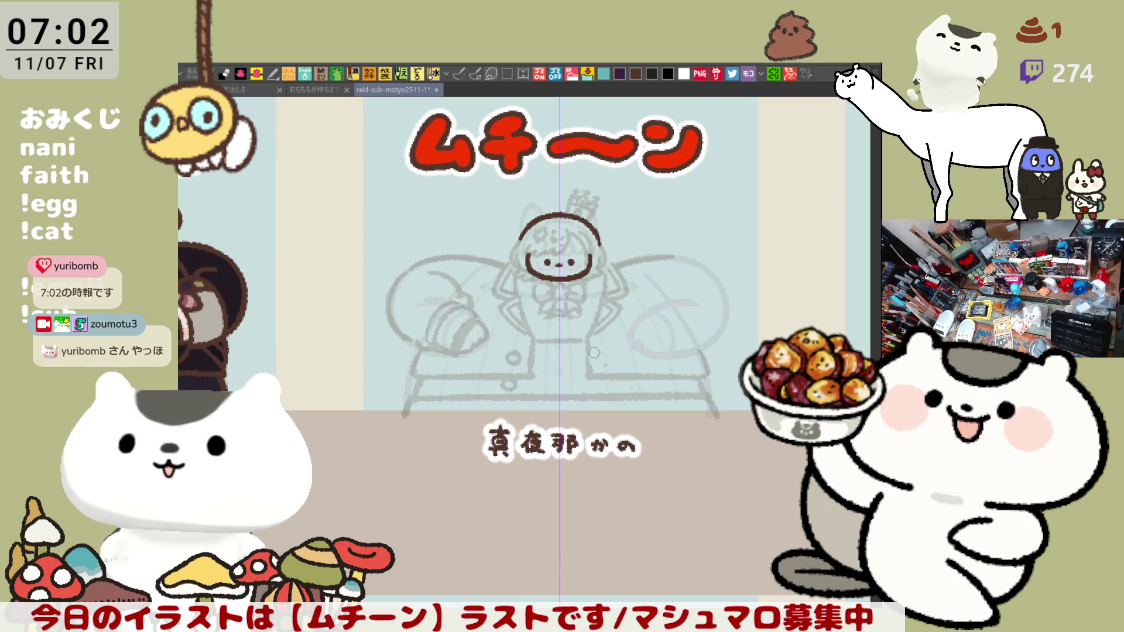